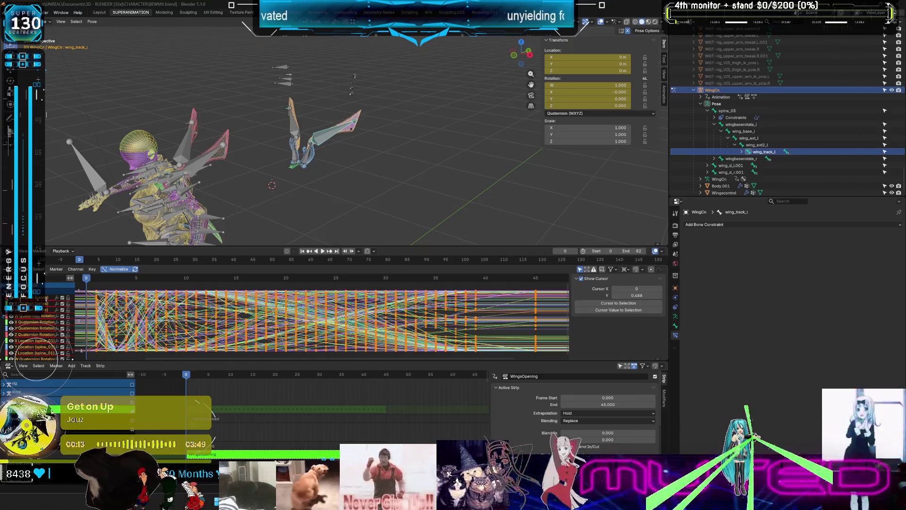
Step: Review Blender's Animation preferences, then display the wing_ext_l bone's F-curves in the graph editor
click(31, 12)
click(56, 100)
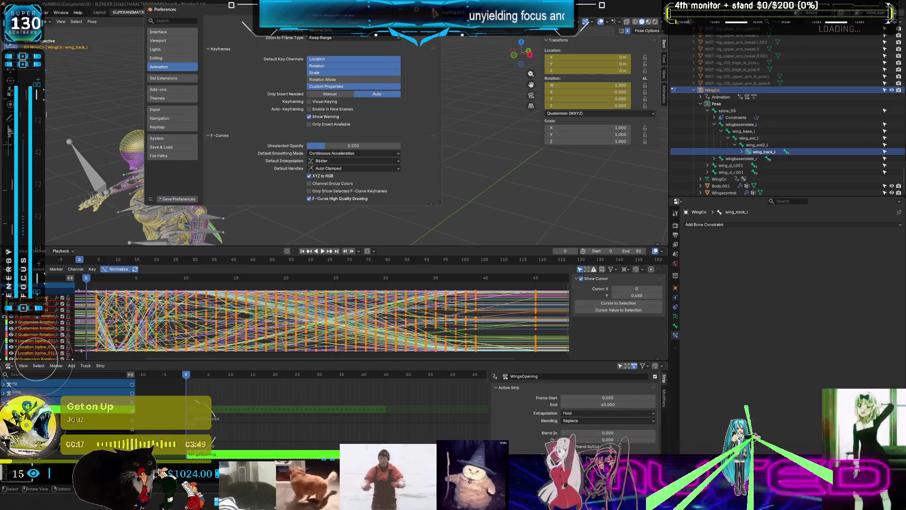
click(459, 321)
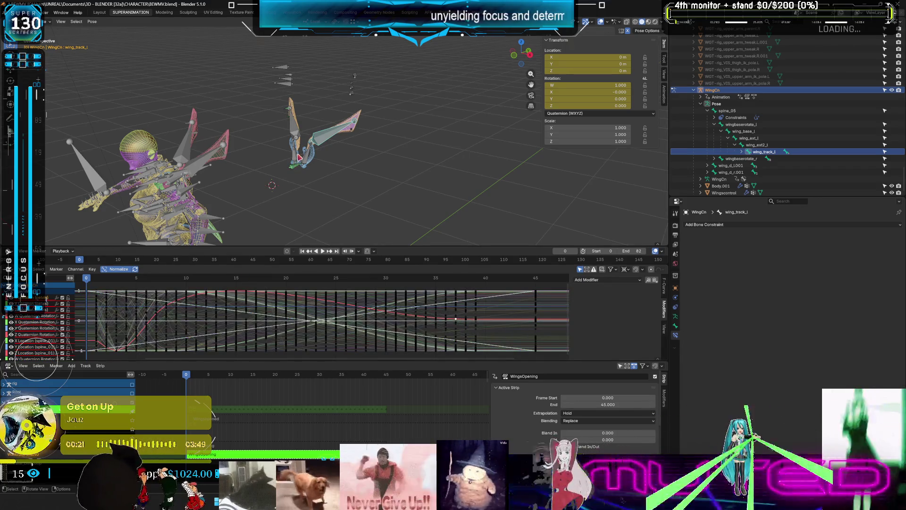
click(310, 162)
click(310, 161)
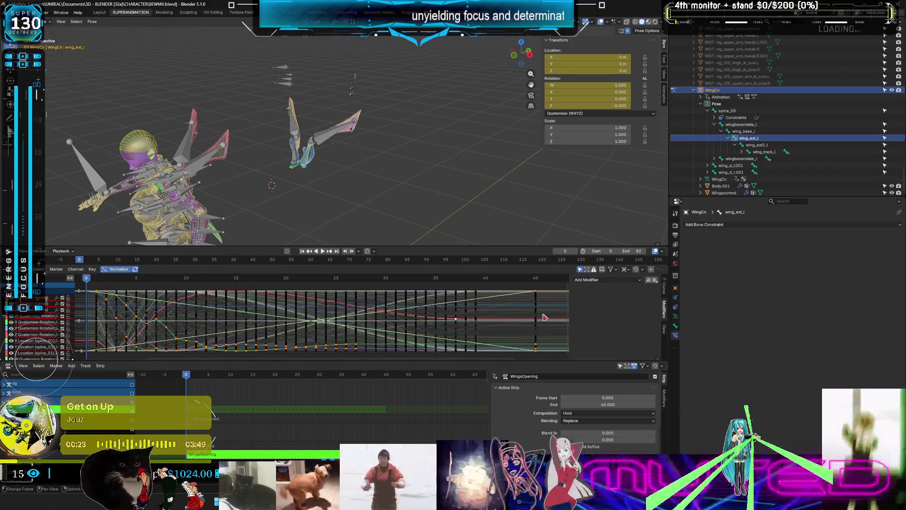
Step: Maximize the graph editor, reframe the curves, and look over the view options without changing anything
key(ctrl+space)
key(Home)
scroll(506, 302, down, 2)
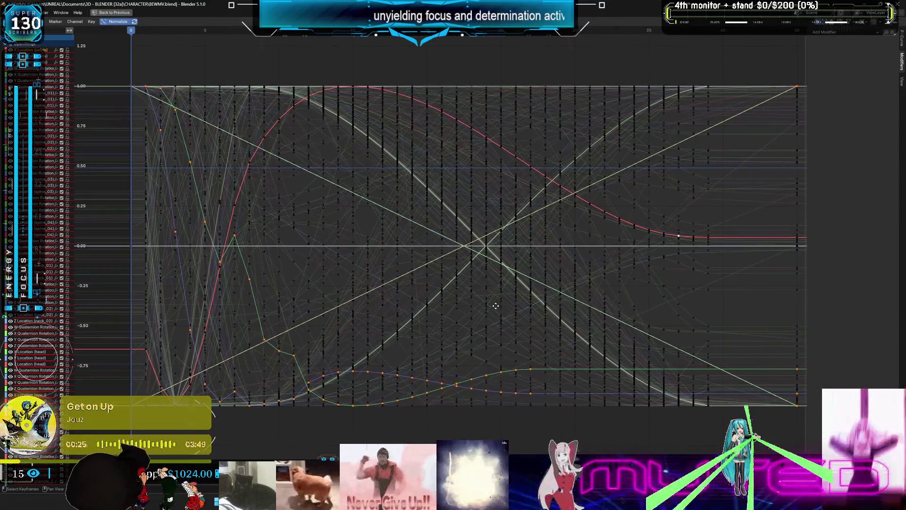
key(g)
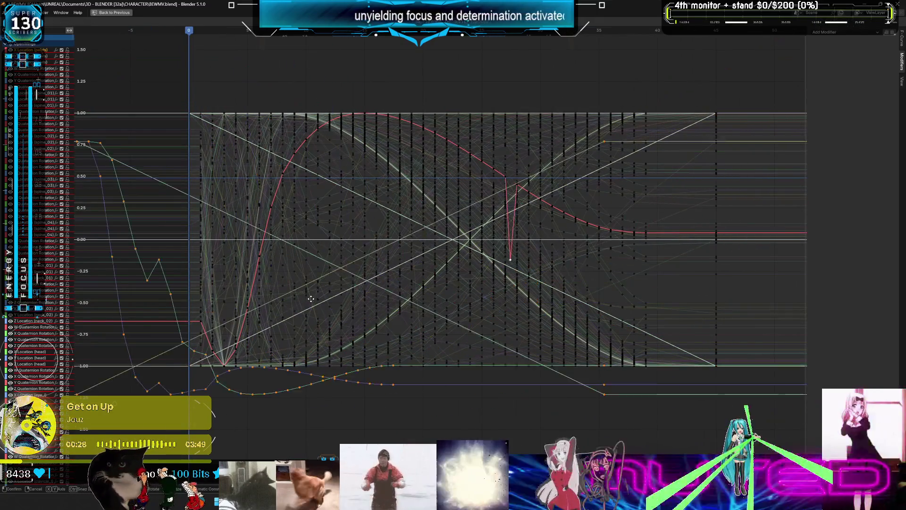
key(Escape)
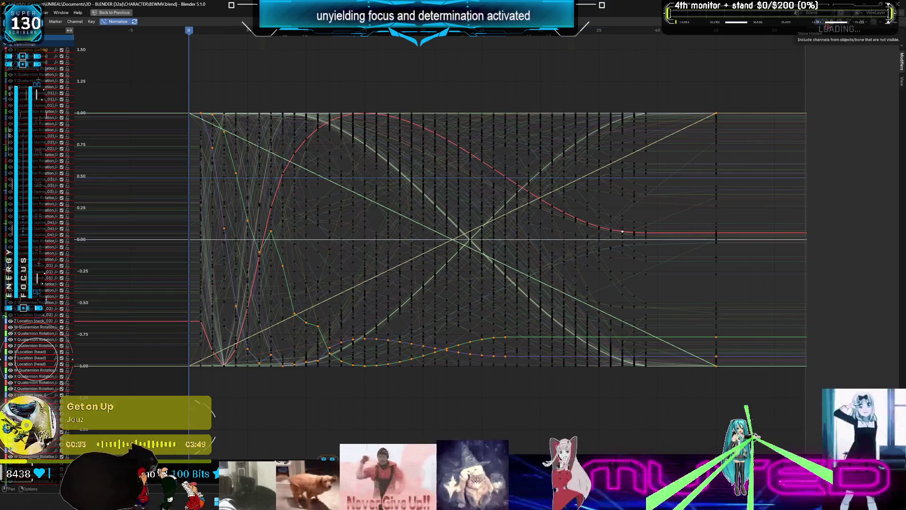
click(42, 21)
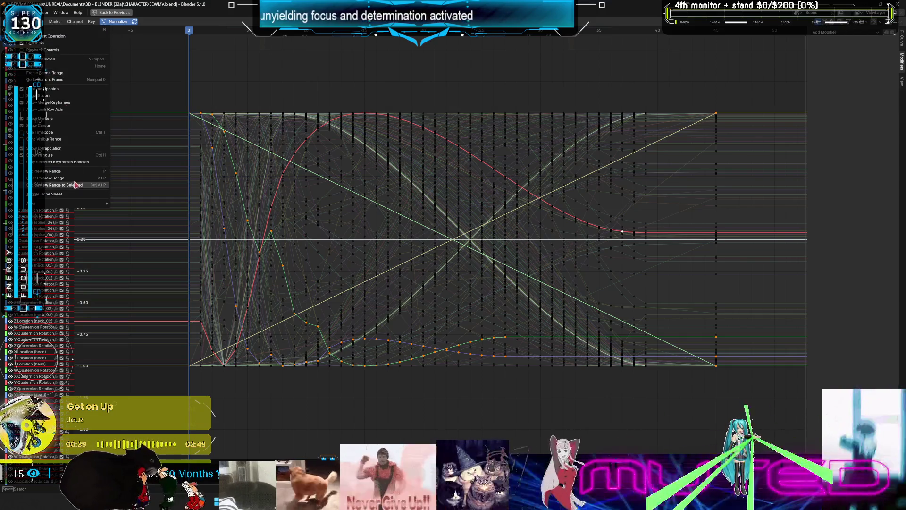
mouse_move(77, 204)
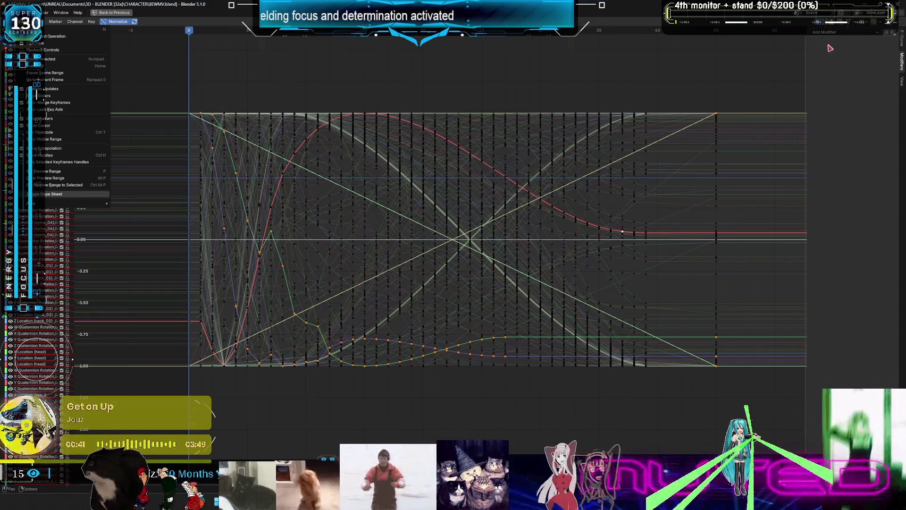
key(Escape)
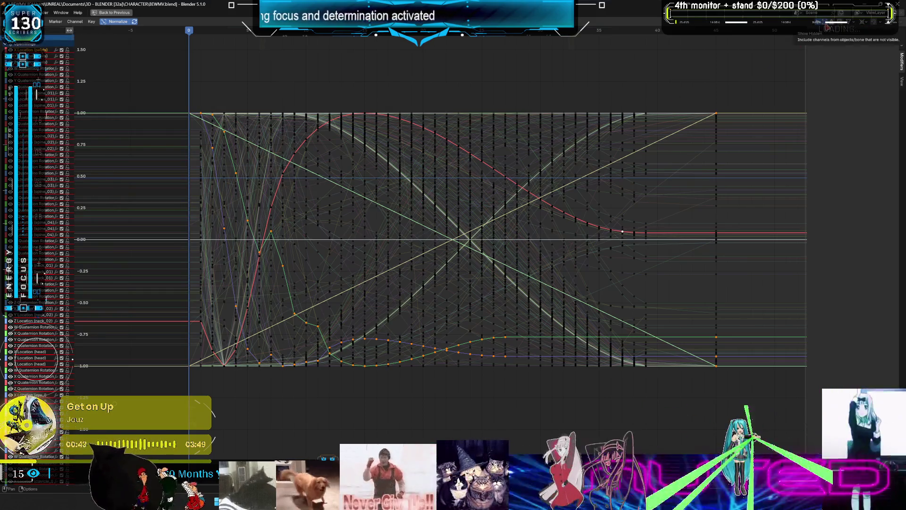
Step: Narrow the channel filter's data types, keeping the transform channels shown
click(851, 21)
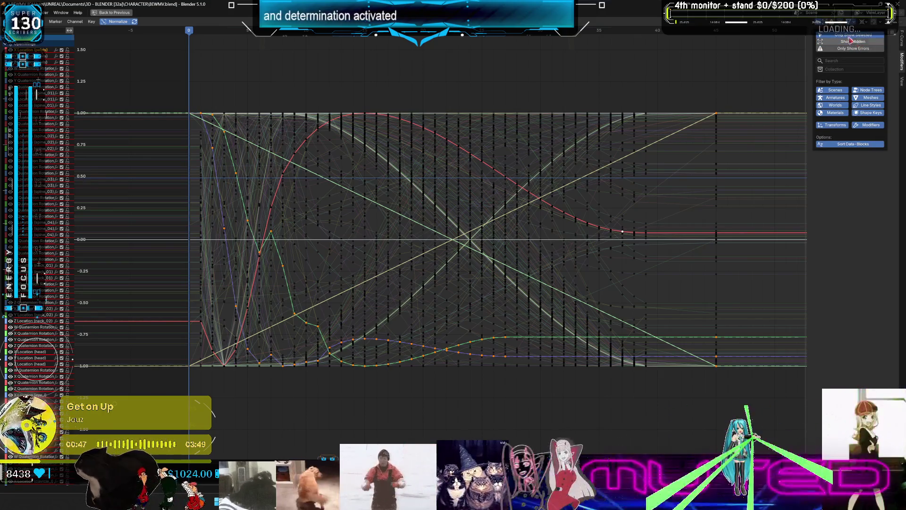
mouse_move(845, 100)
mouse_down()
mouse_move(845, 119)
mouse_move(869, 97)
mouse_move(840, 126)
mouse_up()
click(841, 144)
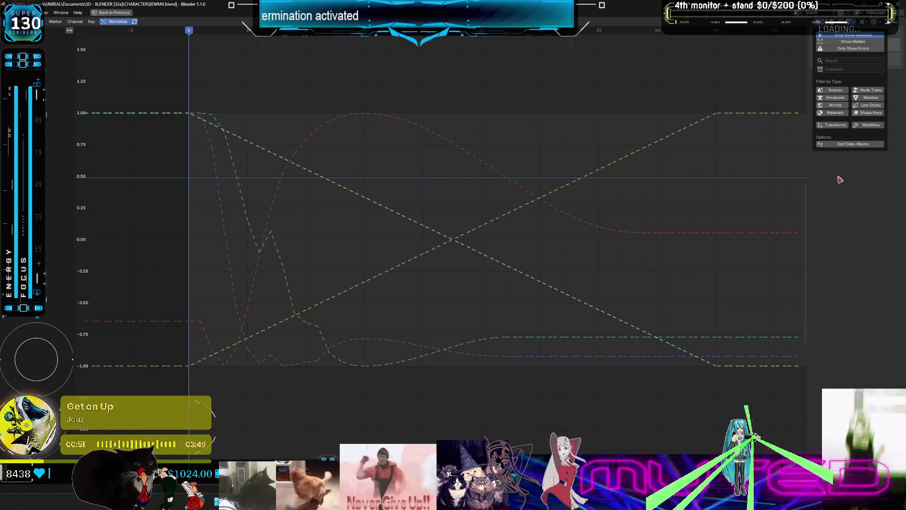
click(838, 126)
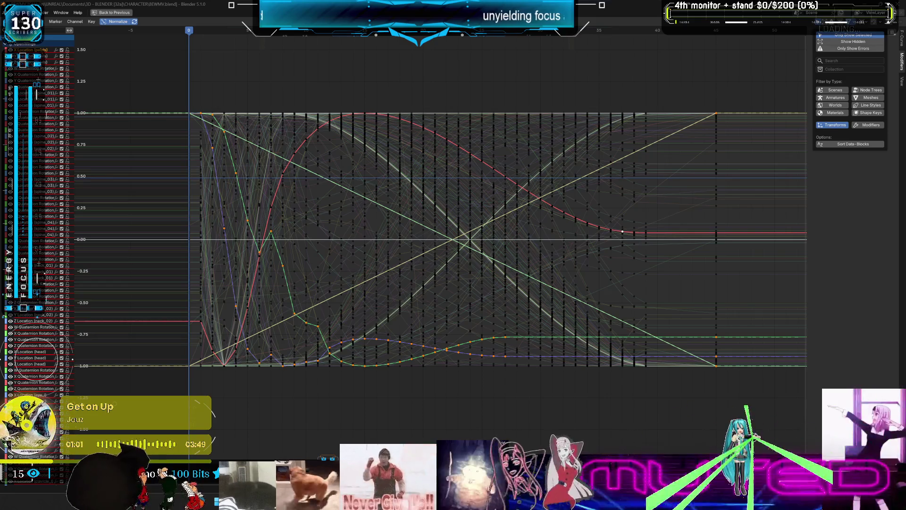
Step: Keep Only Show Selected on so just the selected bones' curves appear, and deselect all keyframes
click(854, 36)
click(854, 36)
click(854, 37)
click(855, 36)
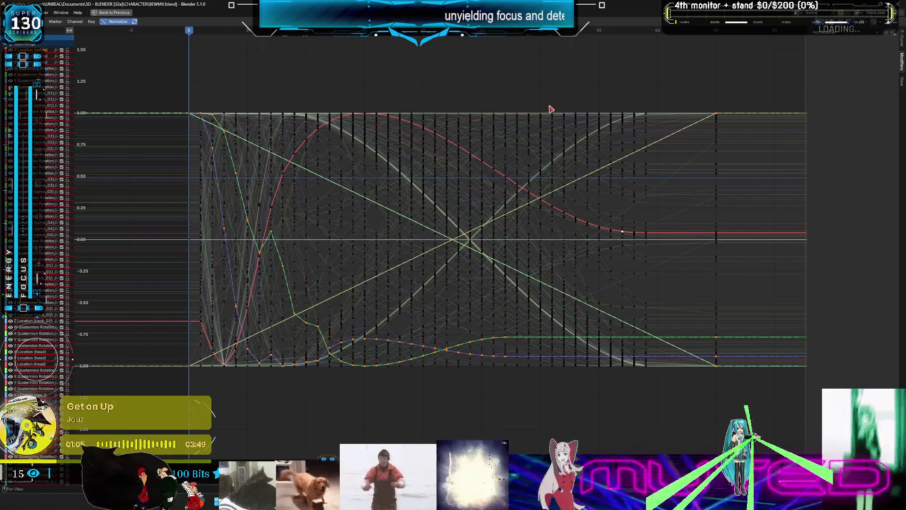
key(alt+a)
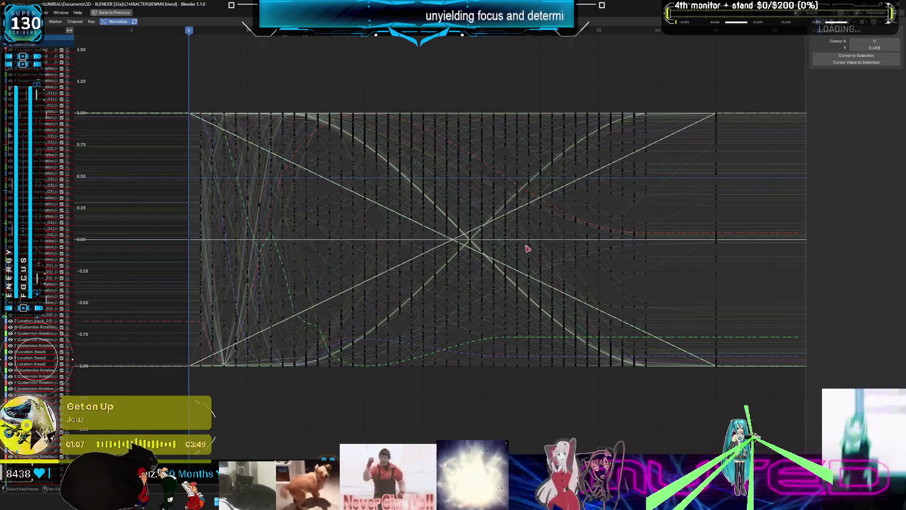
drag(528, 248, 609, 182)
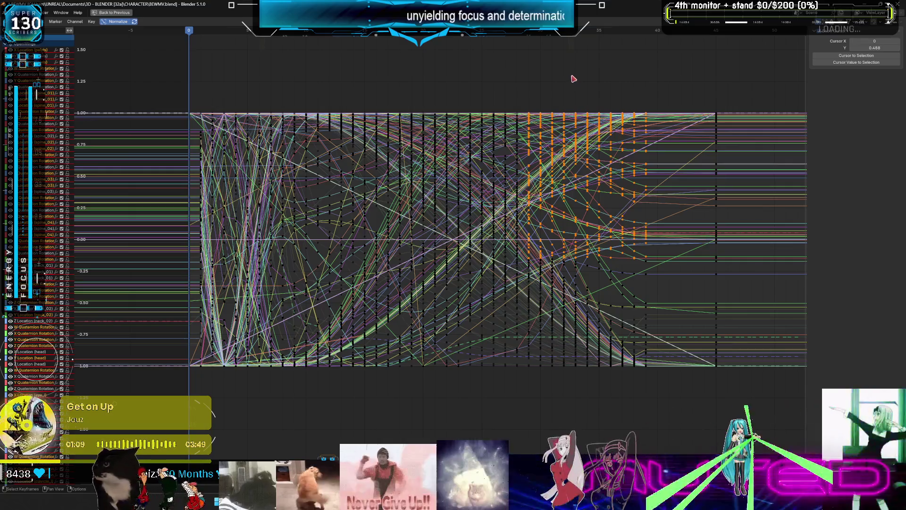
click(574, 79)
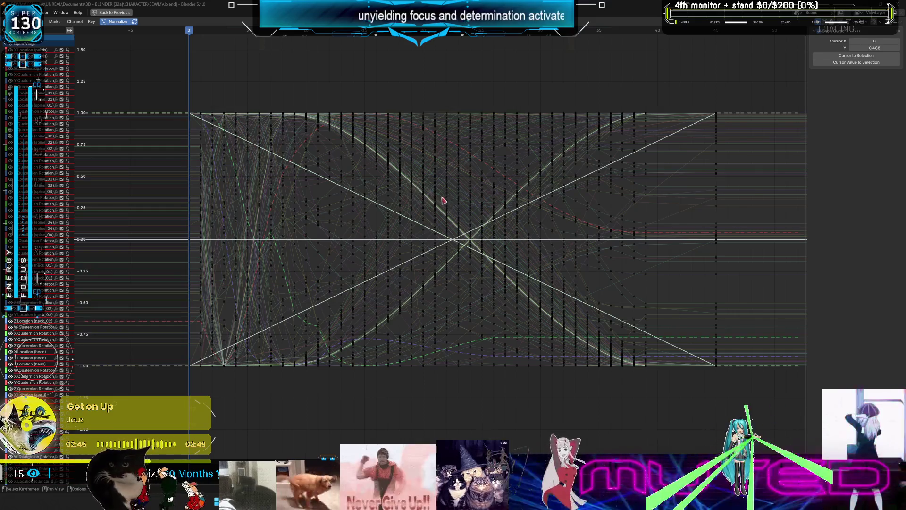
Step: Restore the normal layout, exit tweak mode on the WingsOpening strip, and switch the Root to object mode
key(ctrl+space)
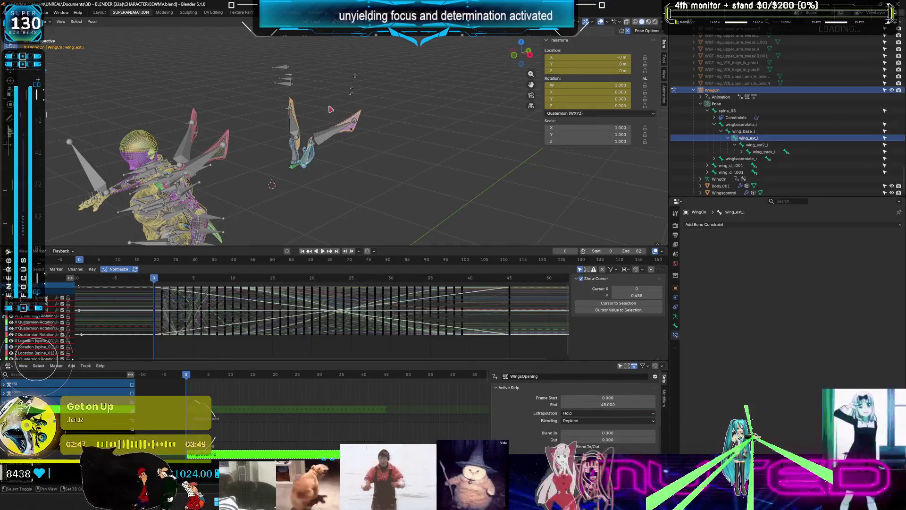
shift+middle_drag(330, 106, 346, 137)
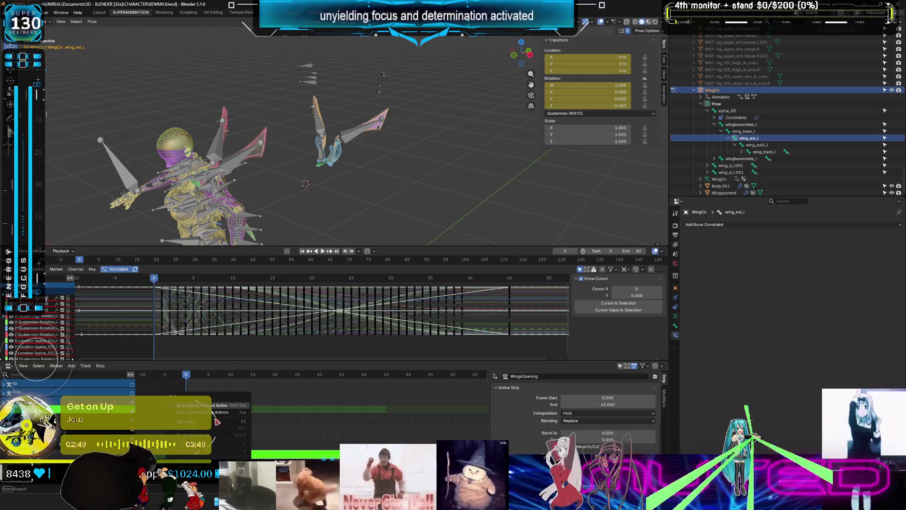
key(Tab)
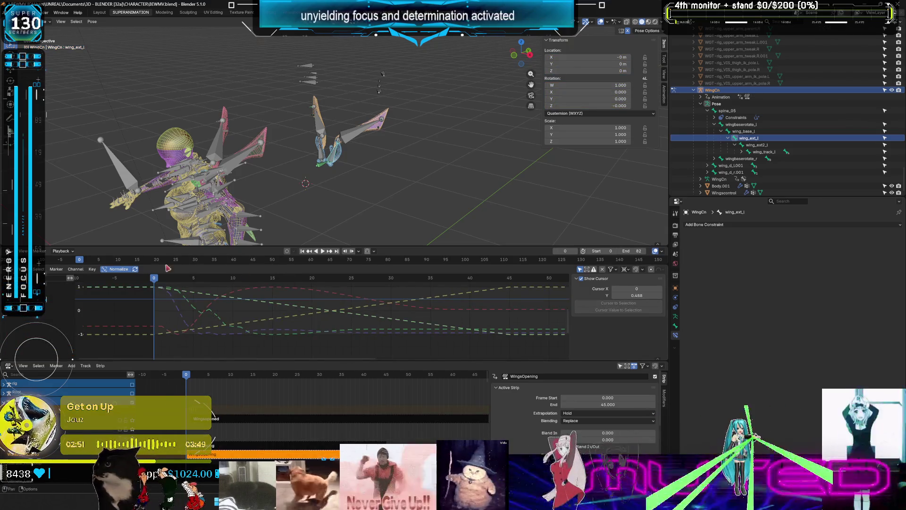
shift+middle_drag(390, 145, 386, 165)
drag(424, 202, 276, 52)
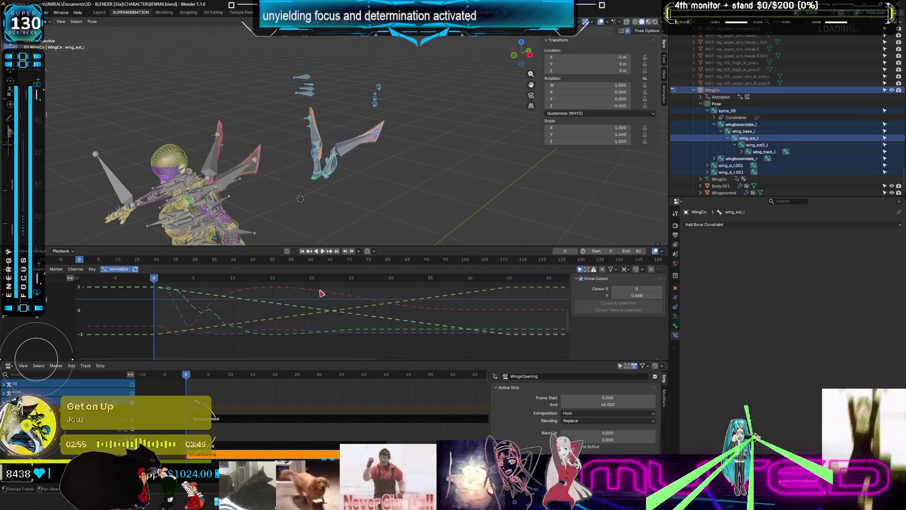
scroll(321, 293, down, 4)
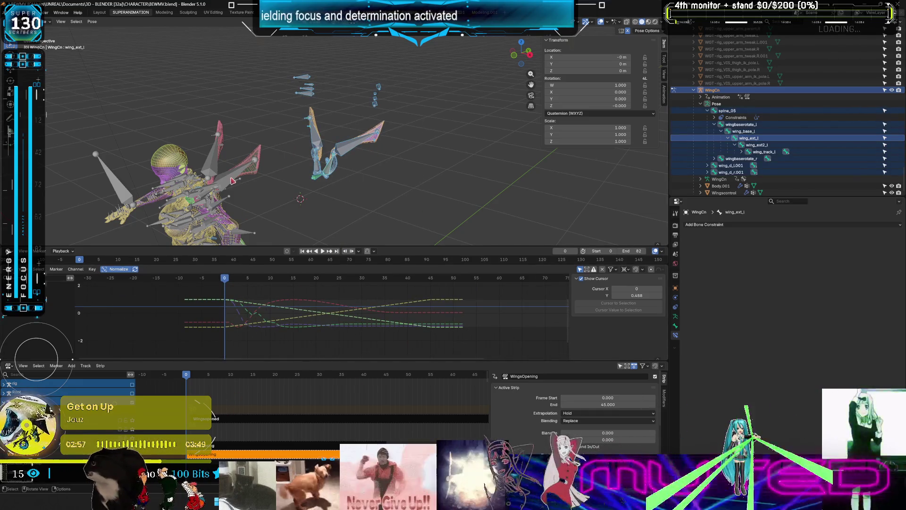
click(231, 181)
click(213, 415)
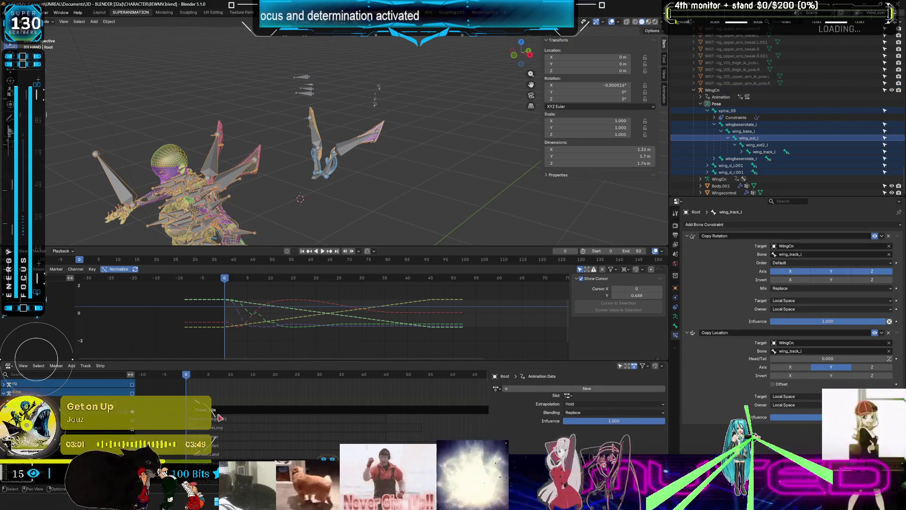
Step: Scrub to frame 19, return to pose mode, and box-select and frame the wing bones
mouse_move(192, 377)
mouse_down()
mouse_move(388, 390)
mouse_move(186, 388)
mouse_up()
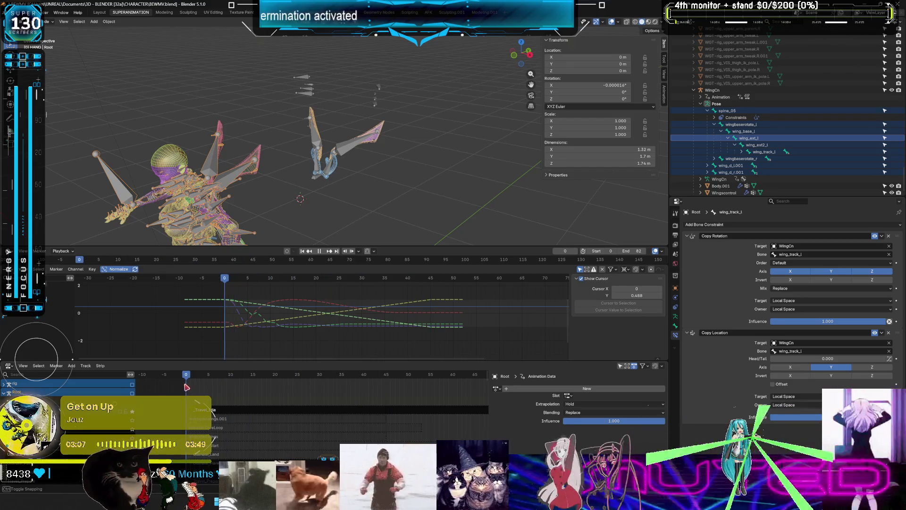
click(4, 401)
click(203, 454)
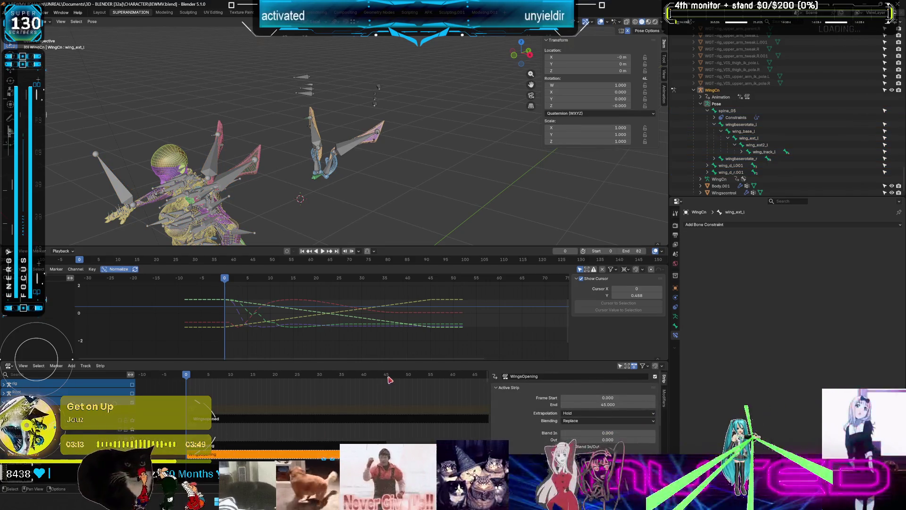
drag(421, 184, 271, 57)
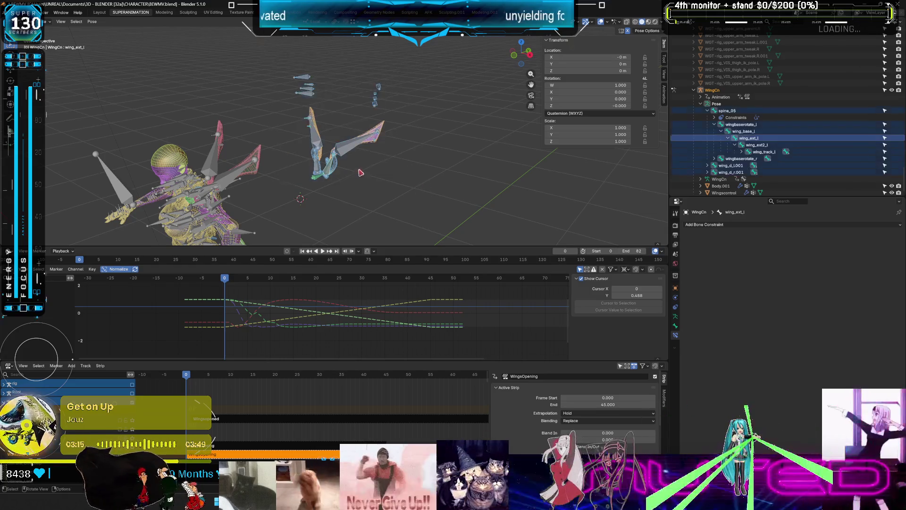
key(KP_Decimal)
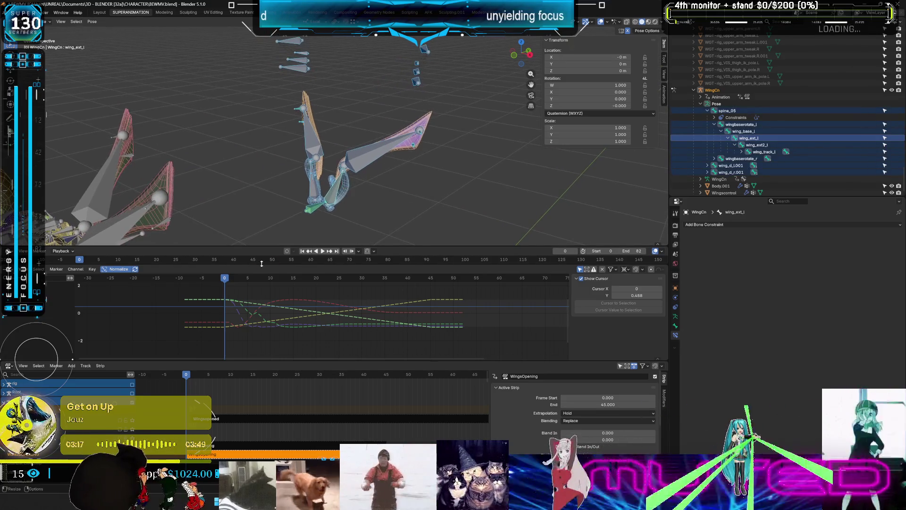
Step: Bake the pose action to end frame 45 with Clean Curves, baking only Location and Rotation
click(92, 22)
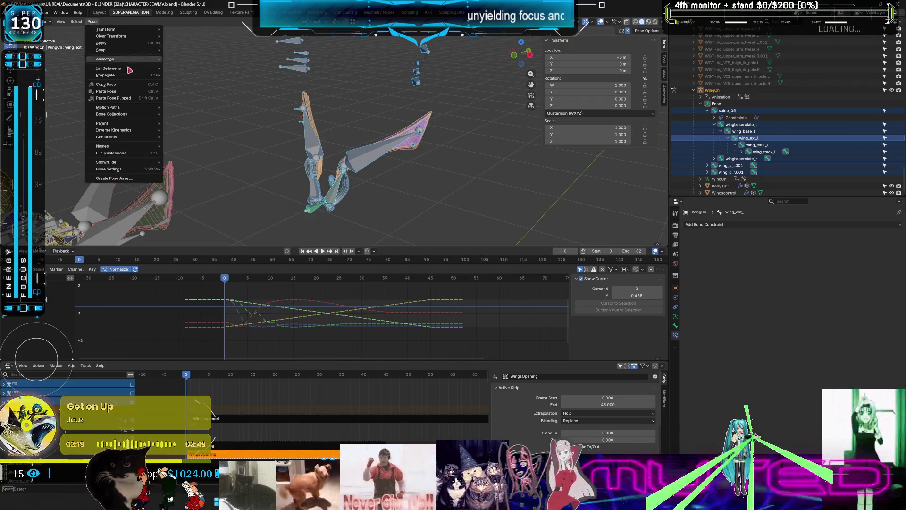
mouse_move(134, 60)
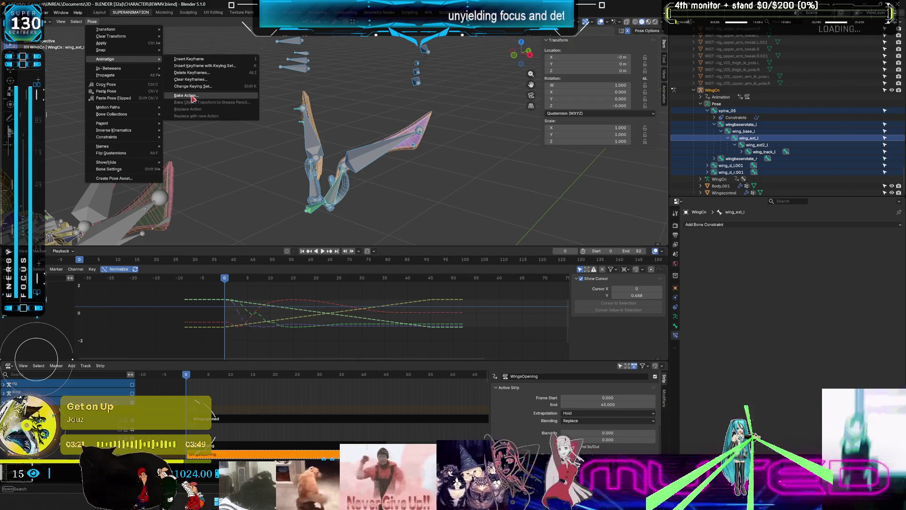
click(191, 96)
click(241, 105)
text(45)
key(Return)
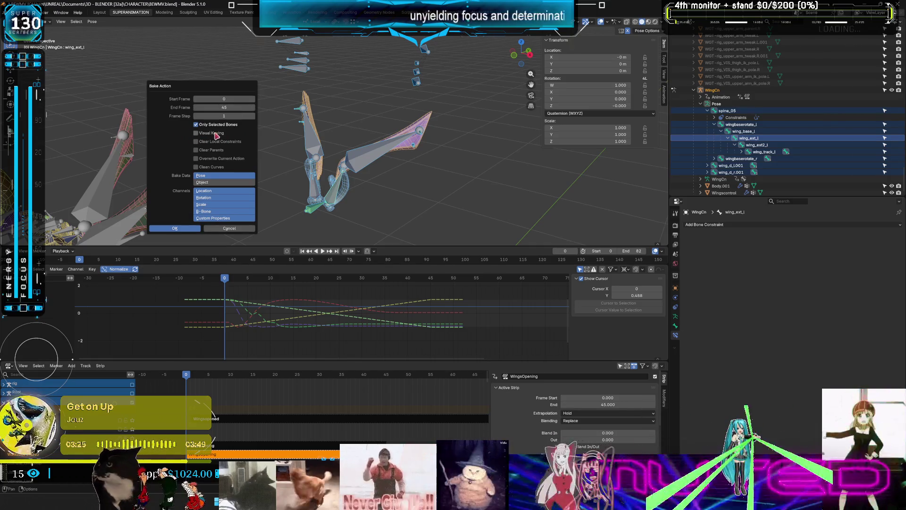
right_click(210, 135)
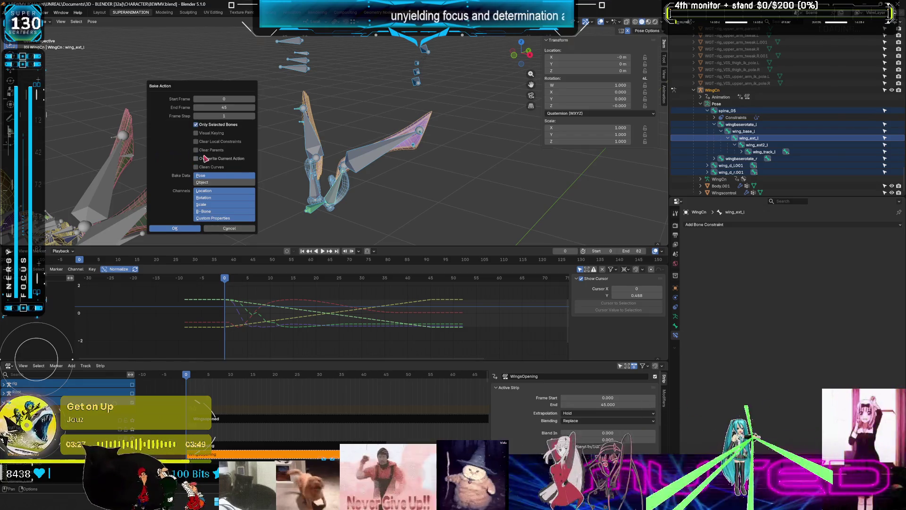
click(201, 167)
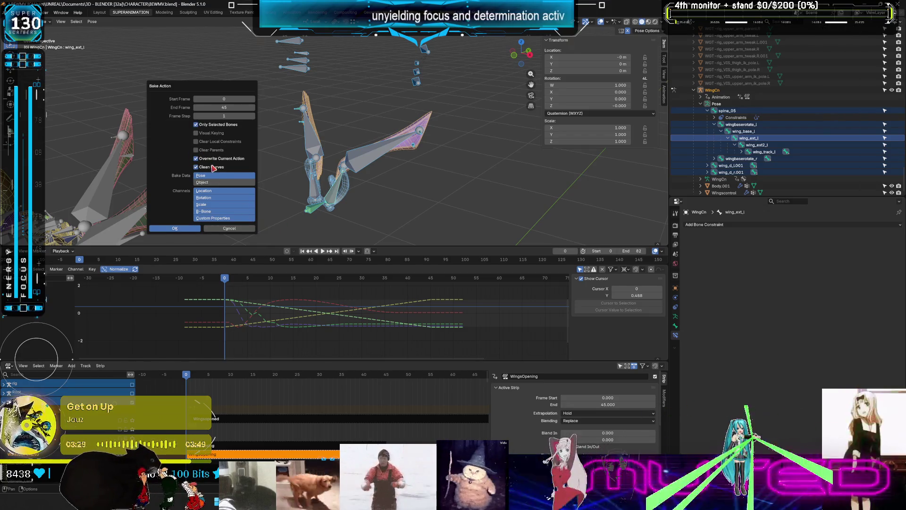
click(214, 195)
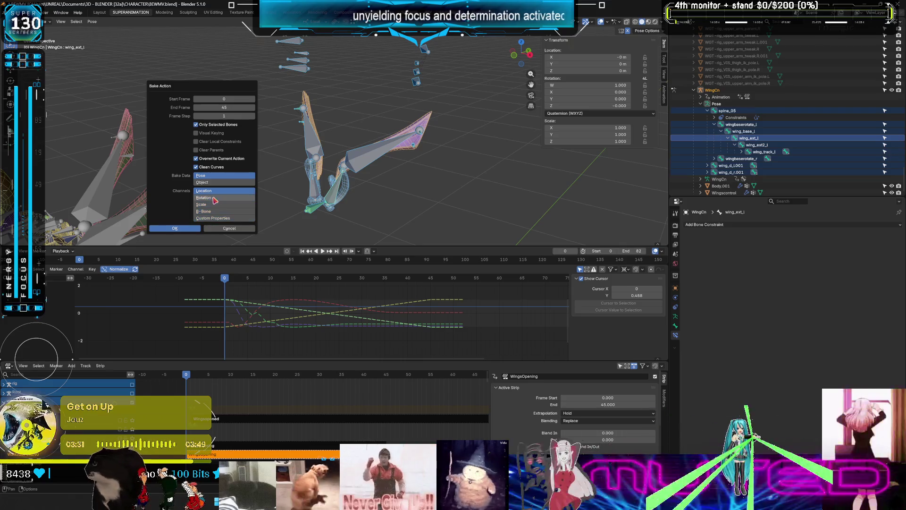
click(192, 228)
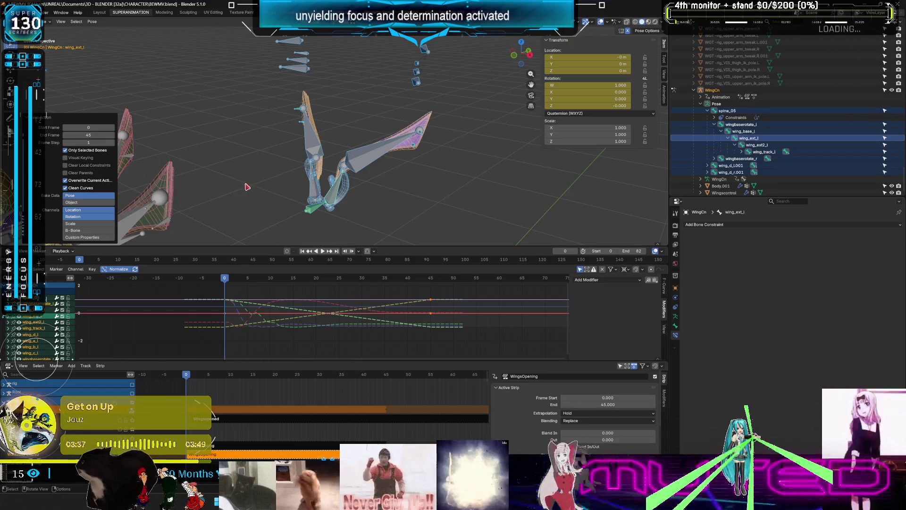
Step: Deselect the bones, select all keyframes, and maximize the graph editor
click(255, 242)
right_click(196, 401)
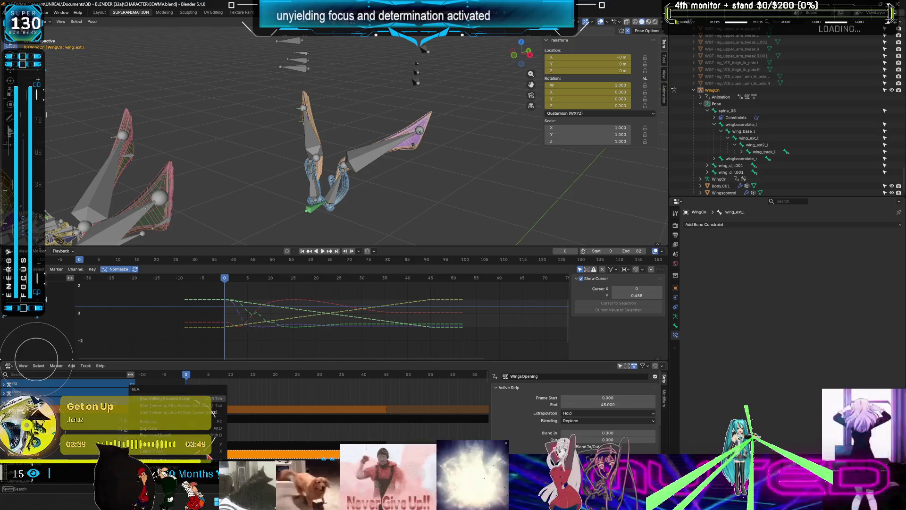
key(a)
key(ctrl+space)
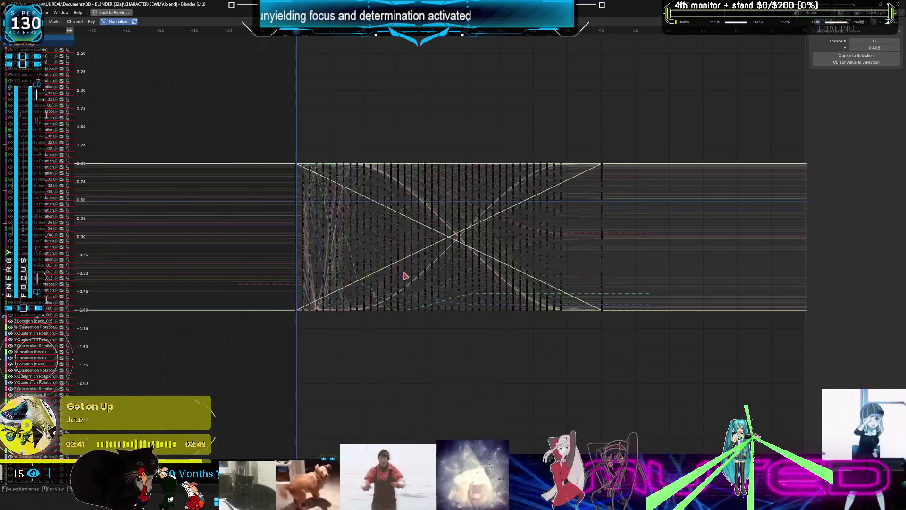
Step: Frame all the baked curves, then return the graph editor to the normal layout
key(Home)
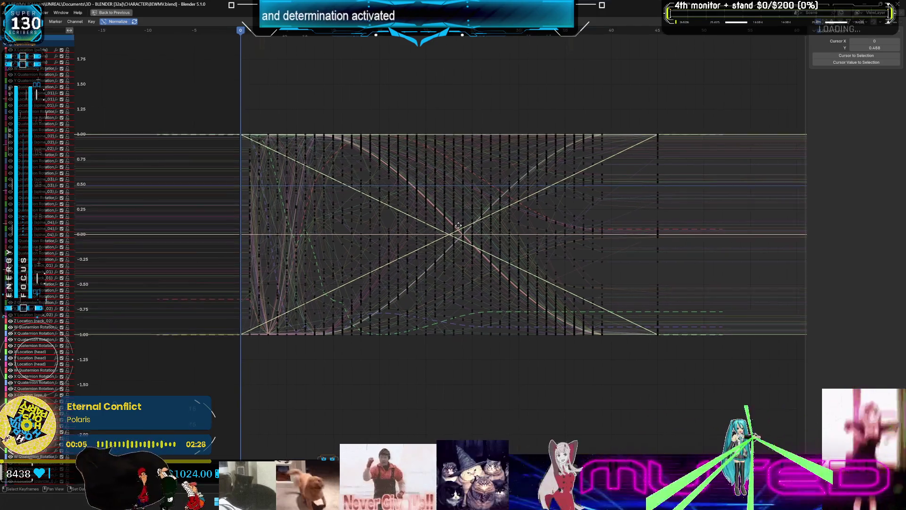
key(ctrl+space)
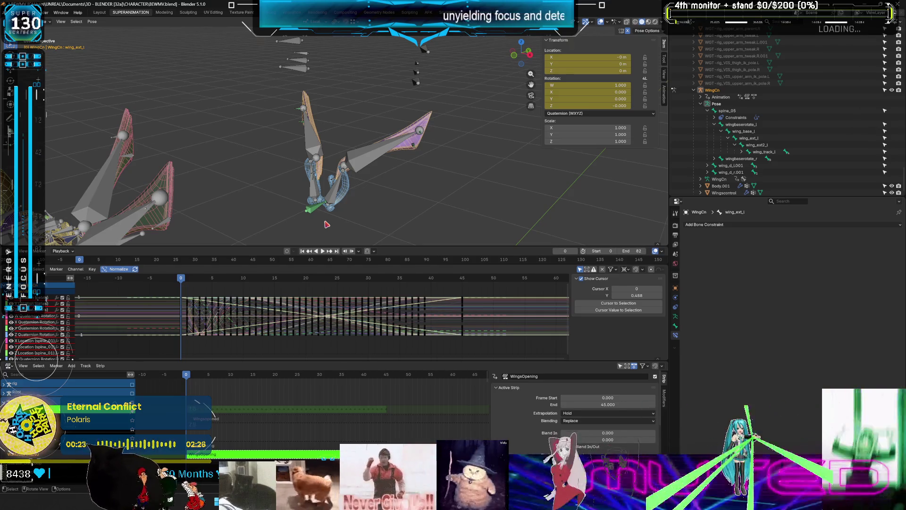
Step: Maximize the graph without its sidebar, widen the channel list, scroll through every channel and select all
key(ctrl+space)
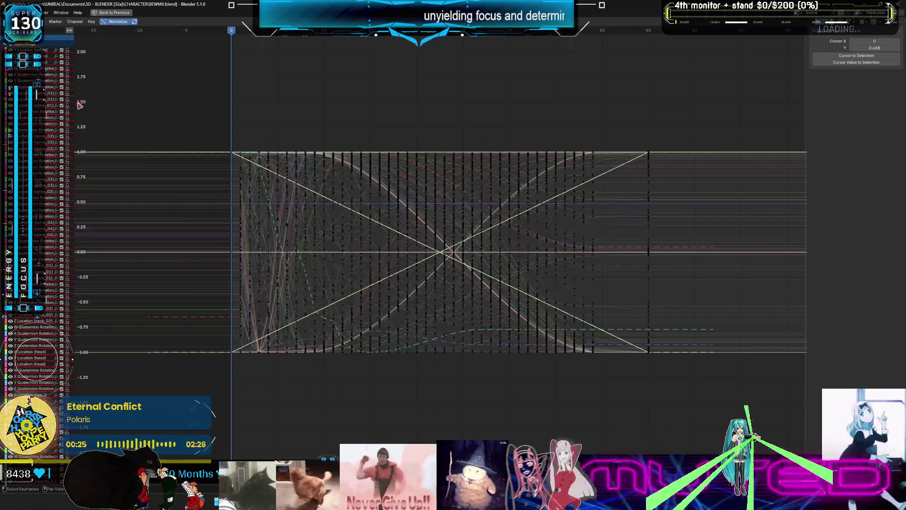
key(n)
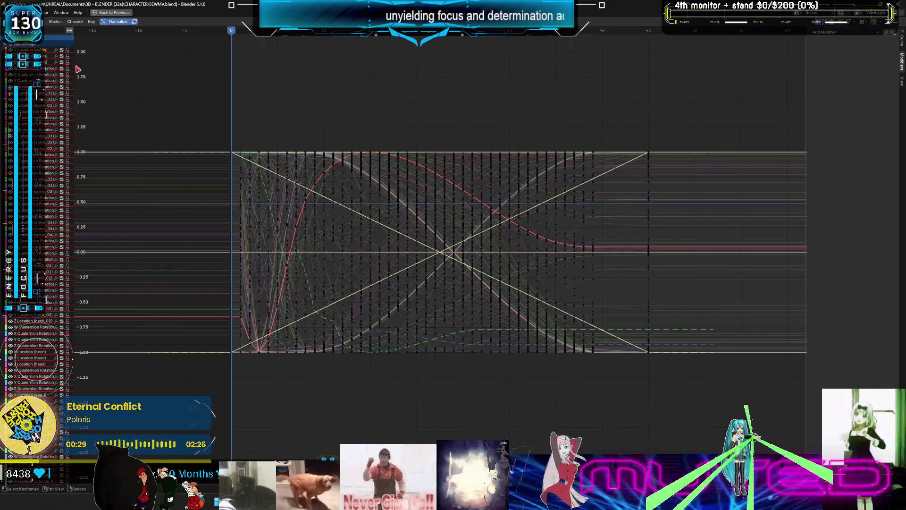
drag(74, 70, 268, 75)
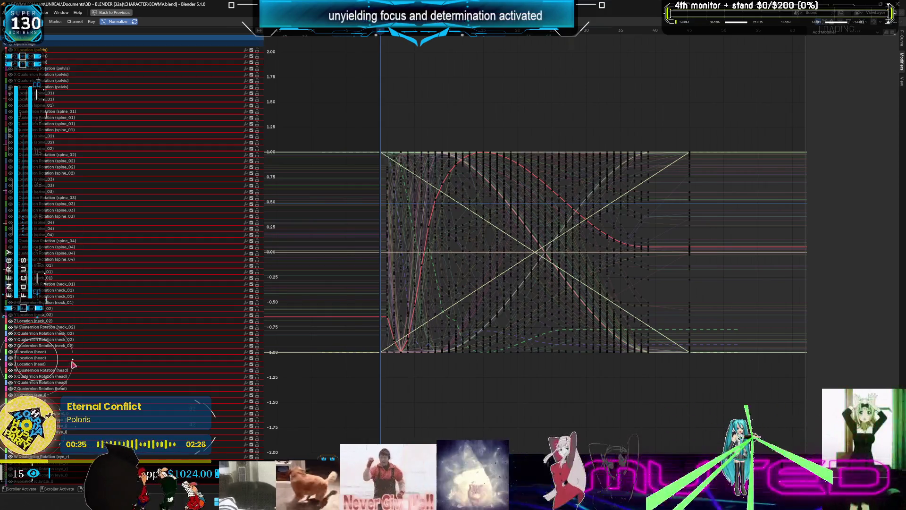
scroll(72, 358, down, 15)
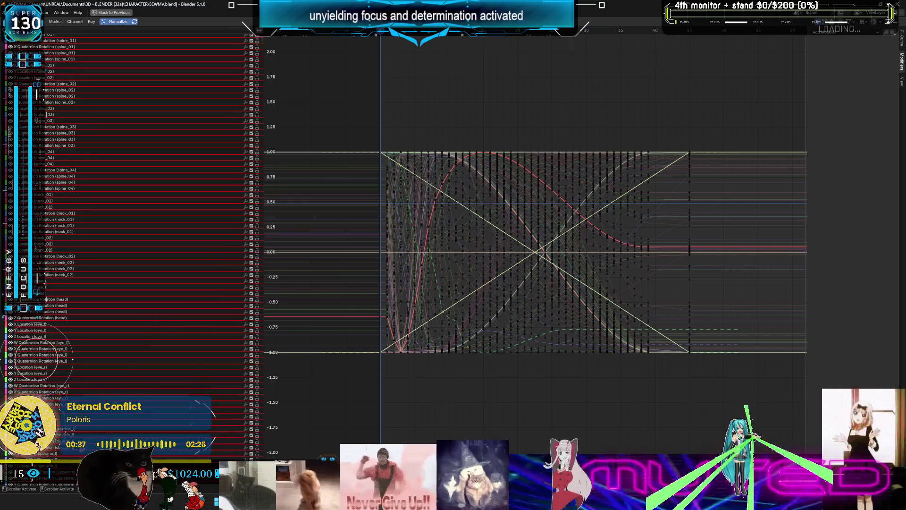
scroll(102, 406, down, 20)
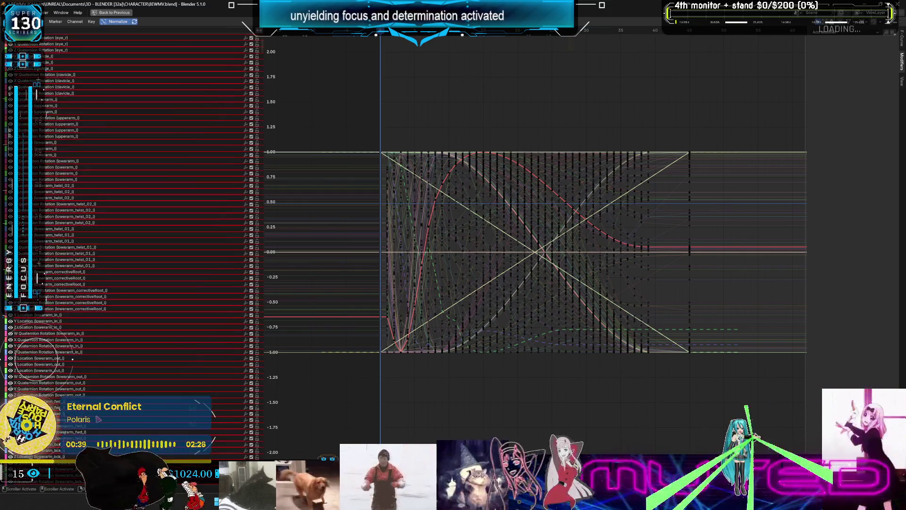
scroll(108, 392, up, 20)
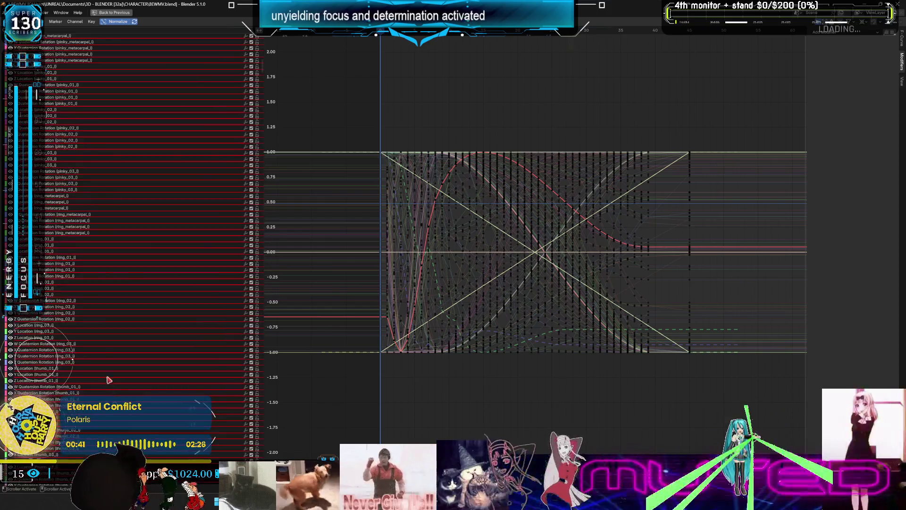
scroll(108, 382, down, 15)
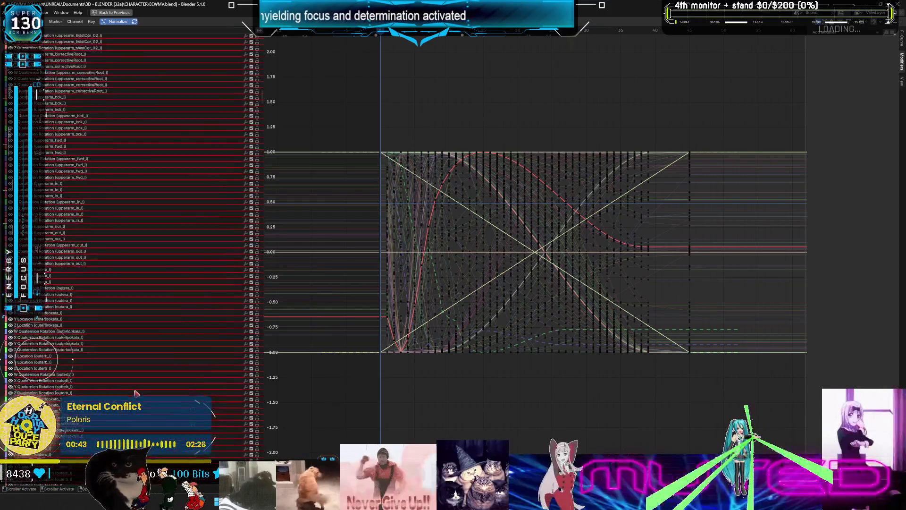
scroll(102, 373, down, 20)
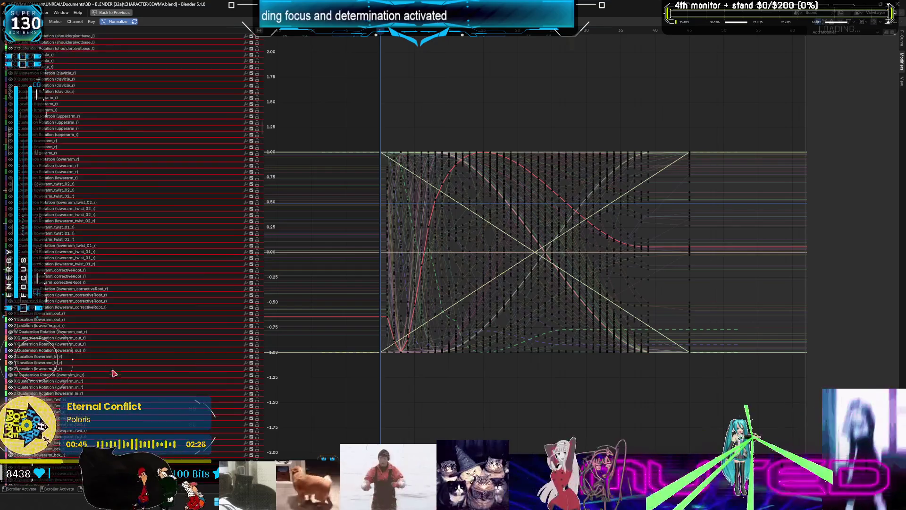
scroll(127, 353, up, 20)
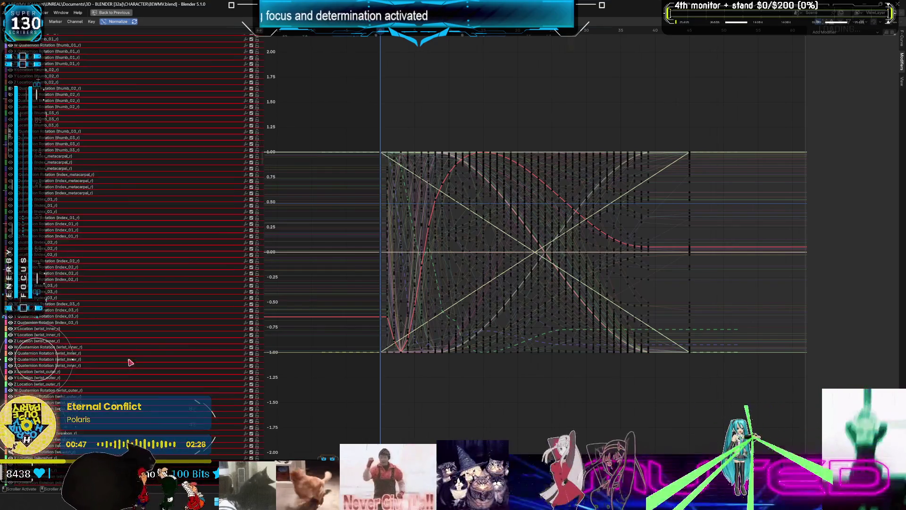
scroll(127, 353, down, 20)
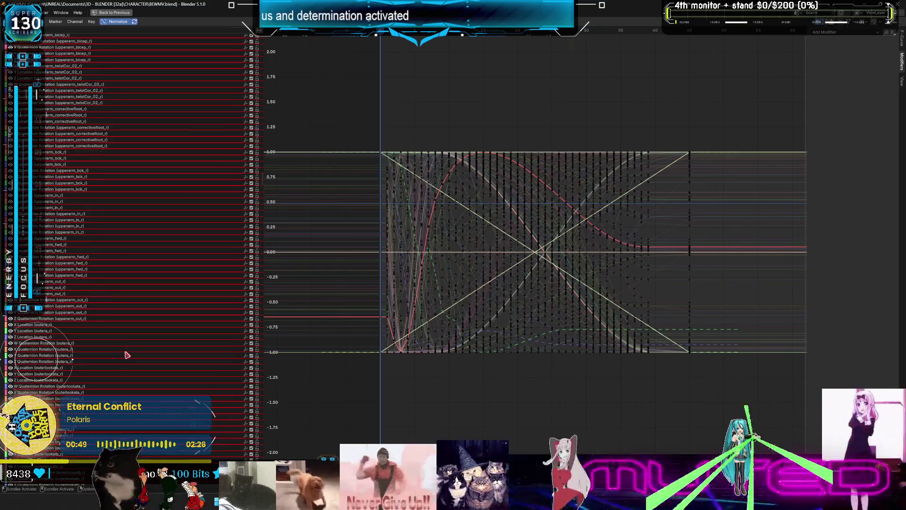
scroll(122, 353, down, 14)
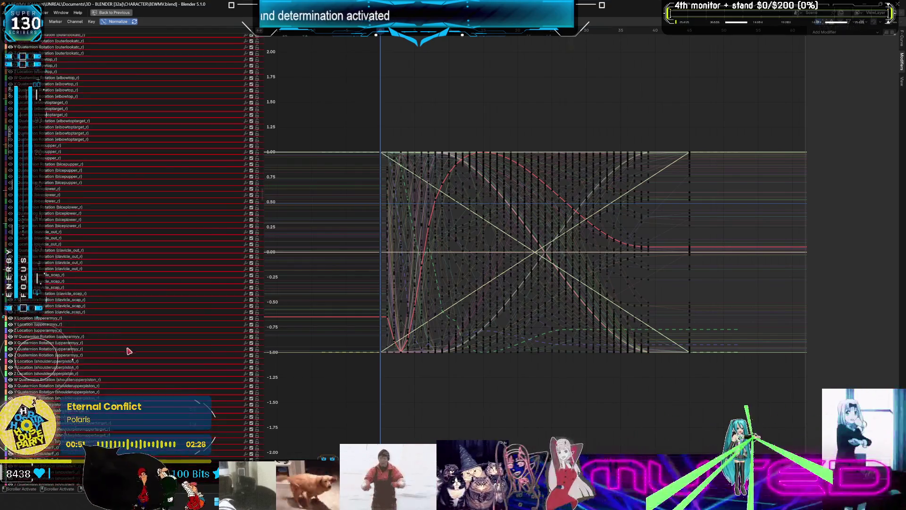
key(a)
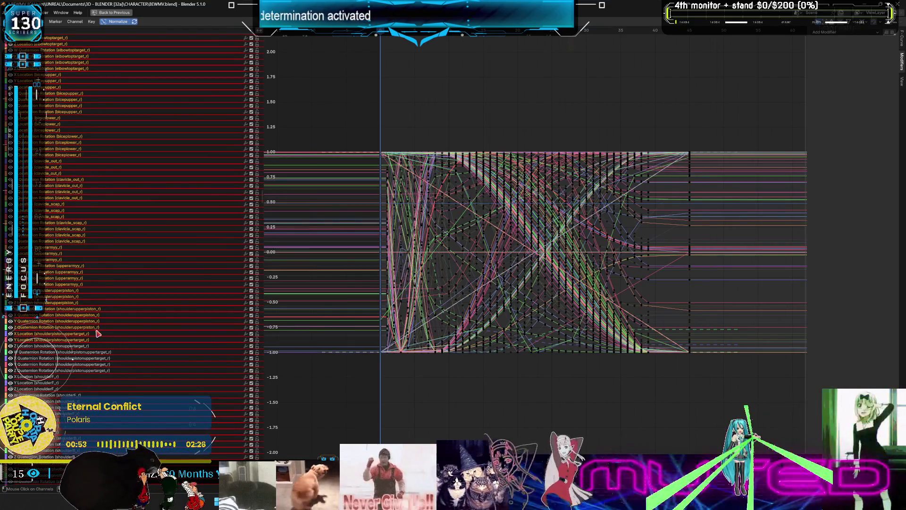
scroll(99, 316, down, 10)
key(alt+a)
scroll(70, 142, up, 8)
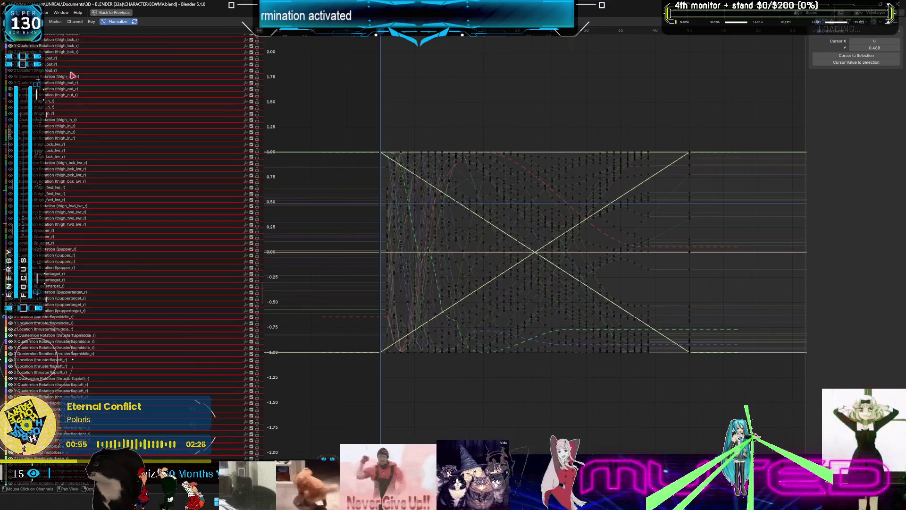
click(72, 217)
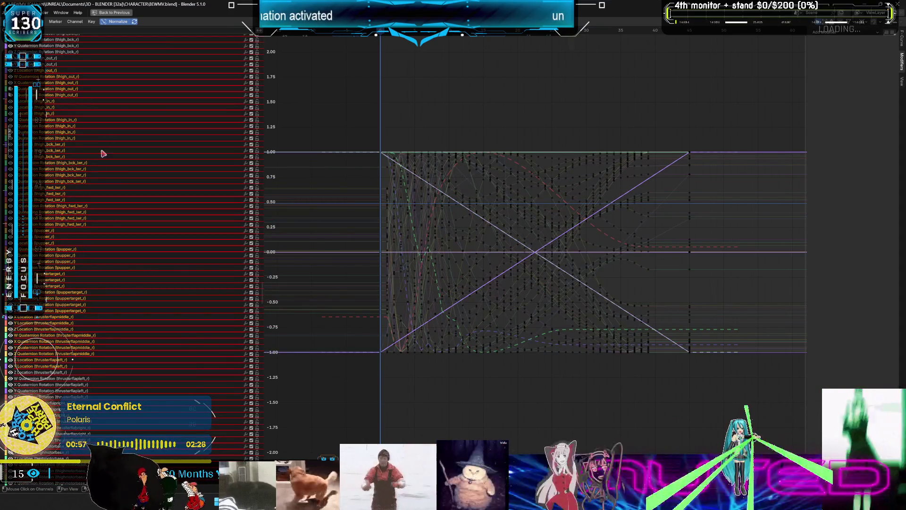
scroll(103, 154, down, 15)
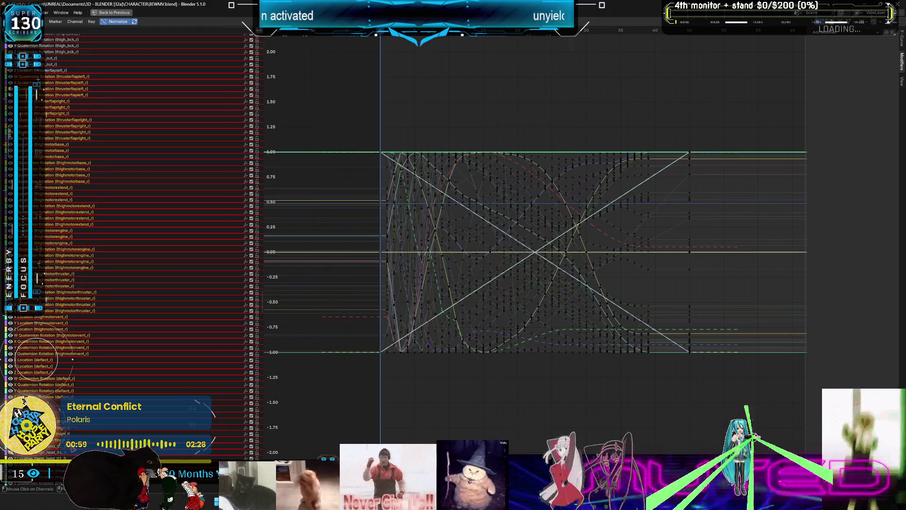
scroll(73, 360, down, 20)
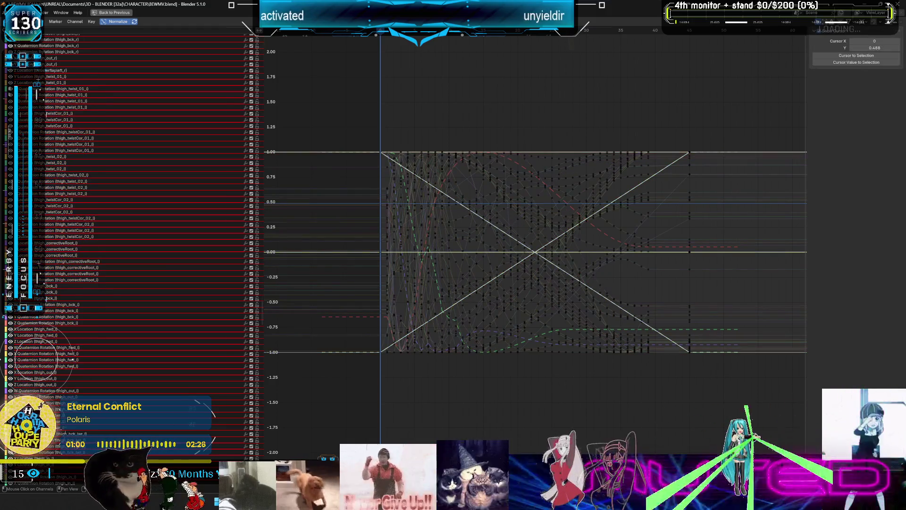
click(89, 84)
scroll(80, 377, down, 15)
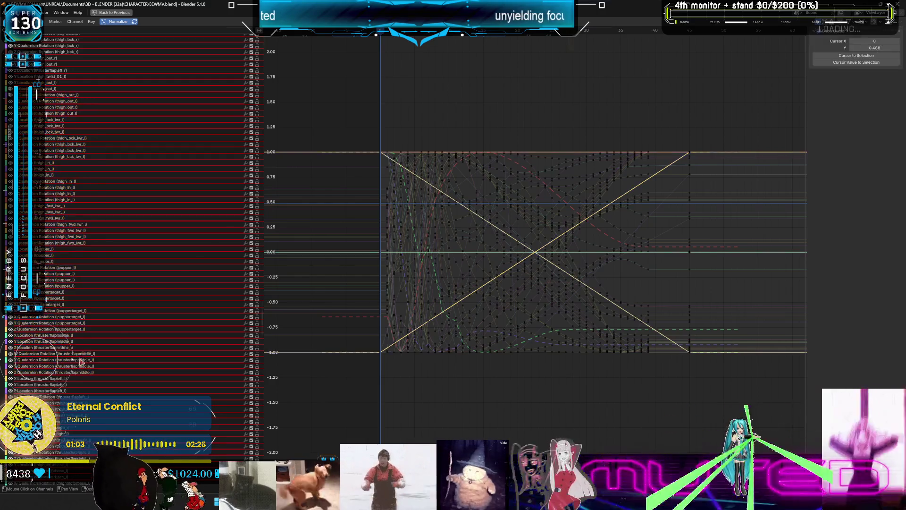
click(96, 125)
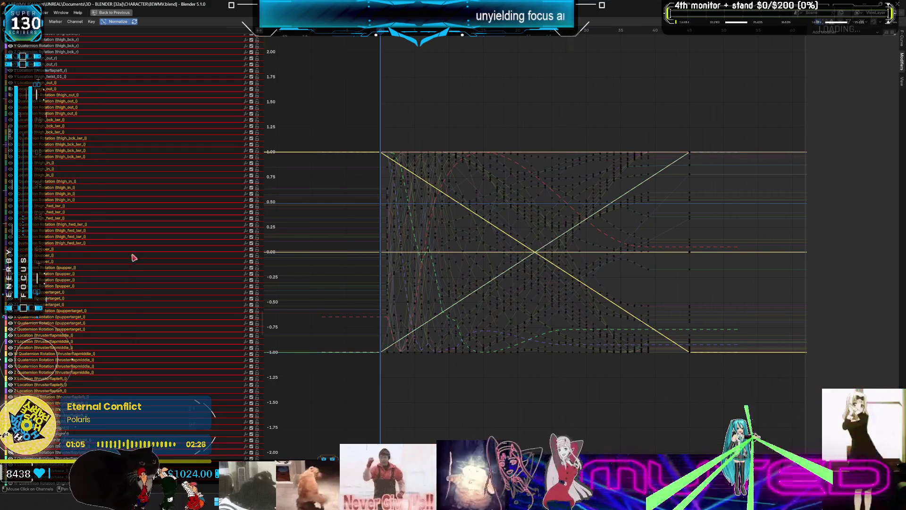
click(89, 110)
scroll(73, 360, down, 15)
scroll(73, 360, down, 15)
click(85, 78)
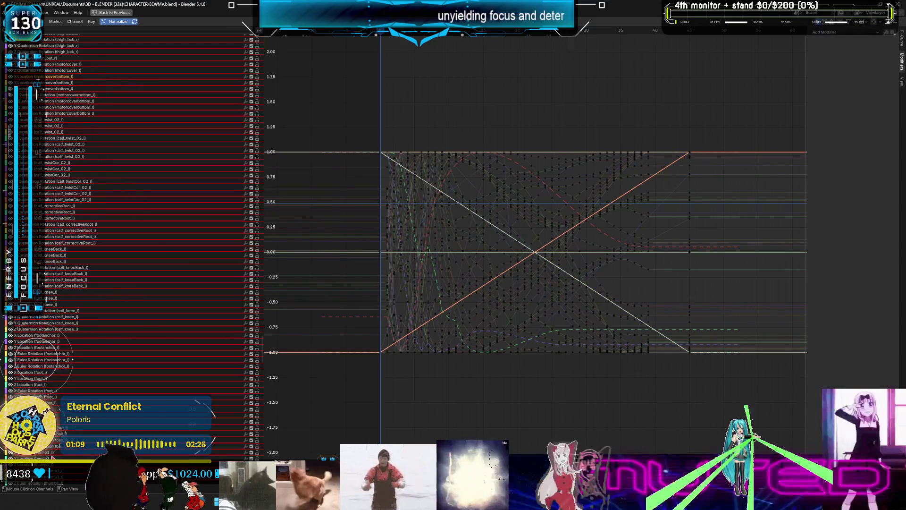
scroll(73, 360, down, 15)
click(88, 72)
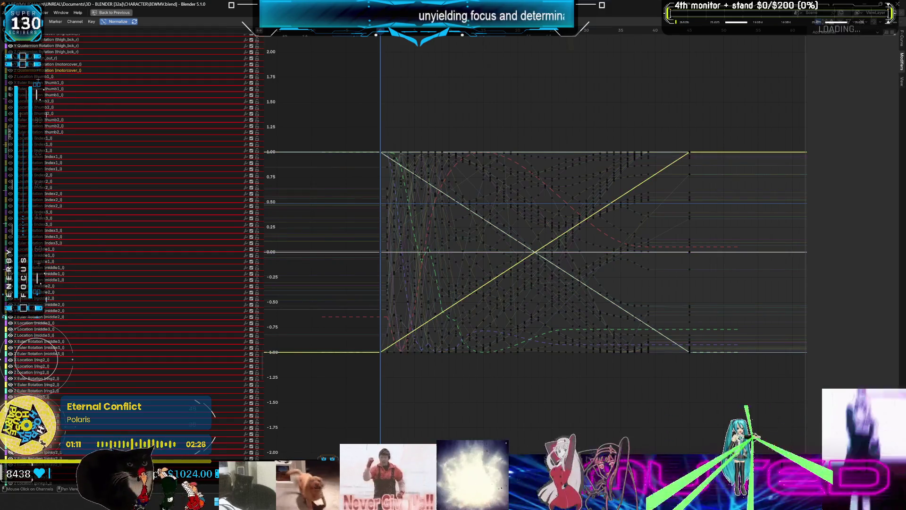
scroll(85, 379, down, 15)
click(78, 74)
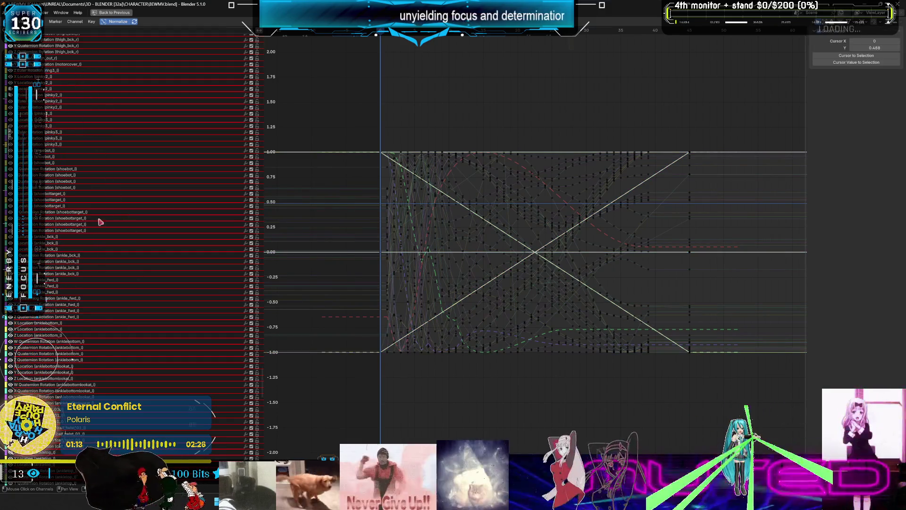
scroll(100, 222, down, 15)
click(98, 100)
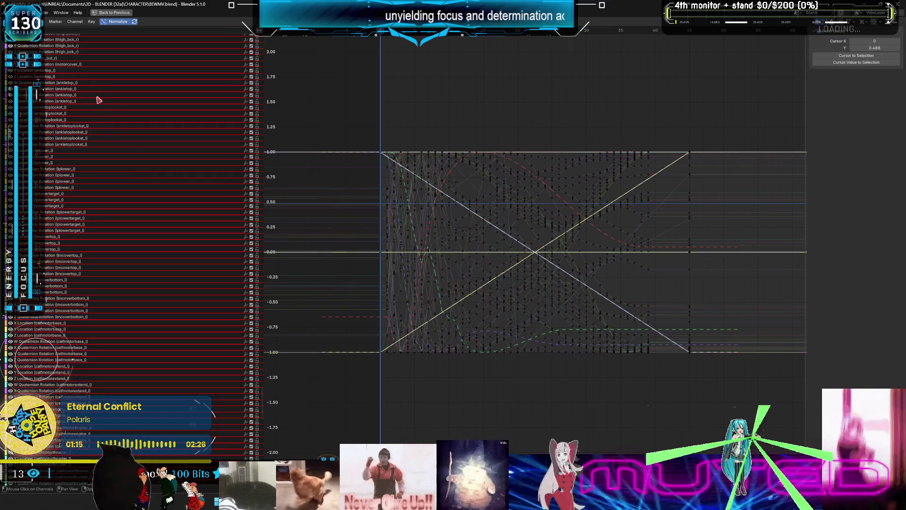
click(75, 72)
scroll(134, 259, down, 15)
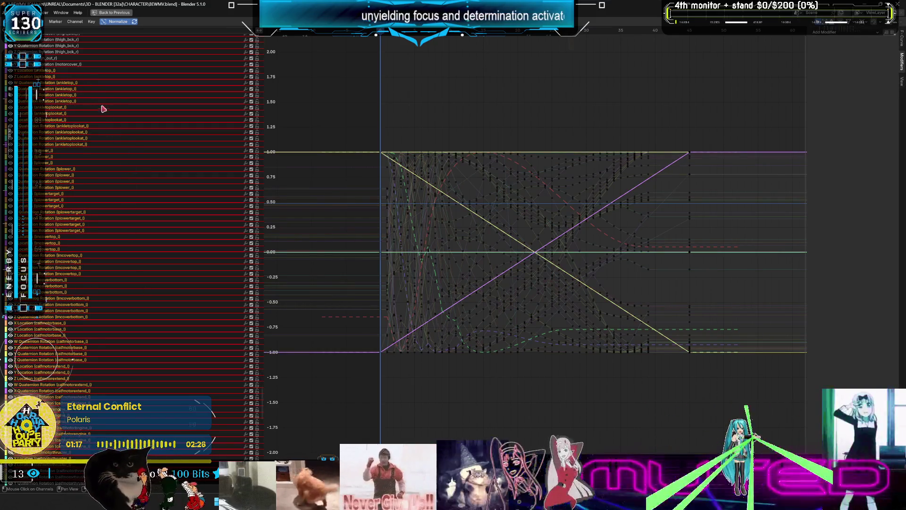
click(100, 432)
scroll(106, 121, down, 15)
click(62, 52)
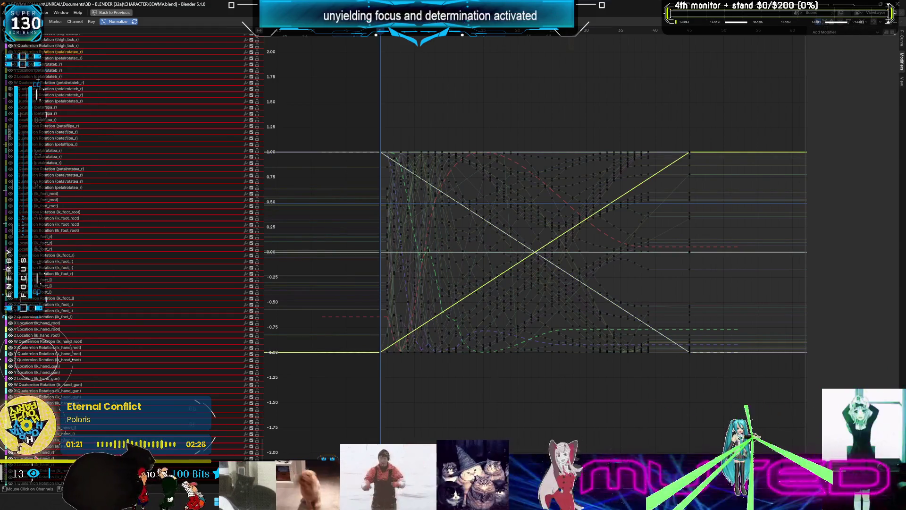
scroll(113, 218, up, 15)
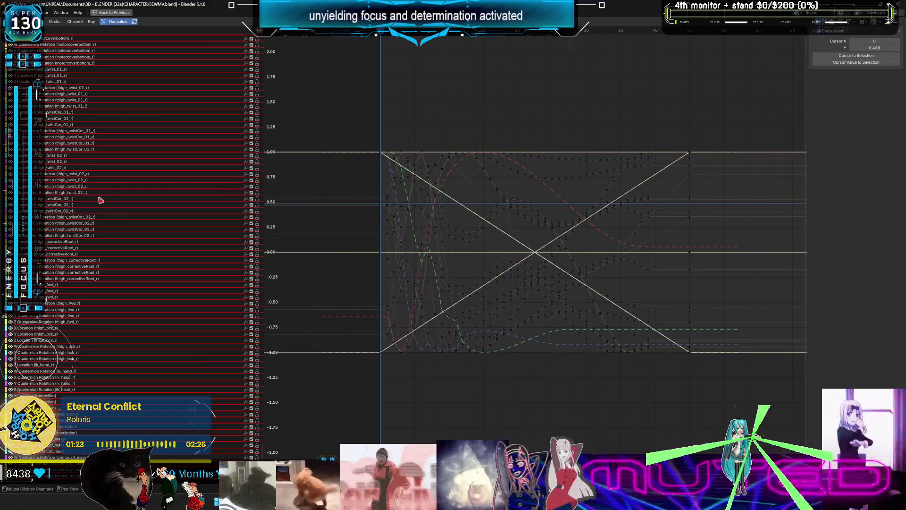
click(55, 76)
scroll(96, 150, up, 15)
click(71, 70)
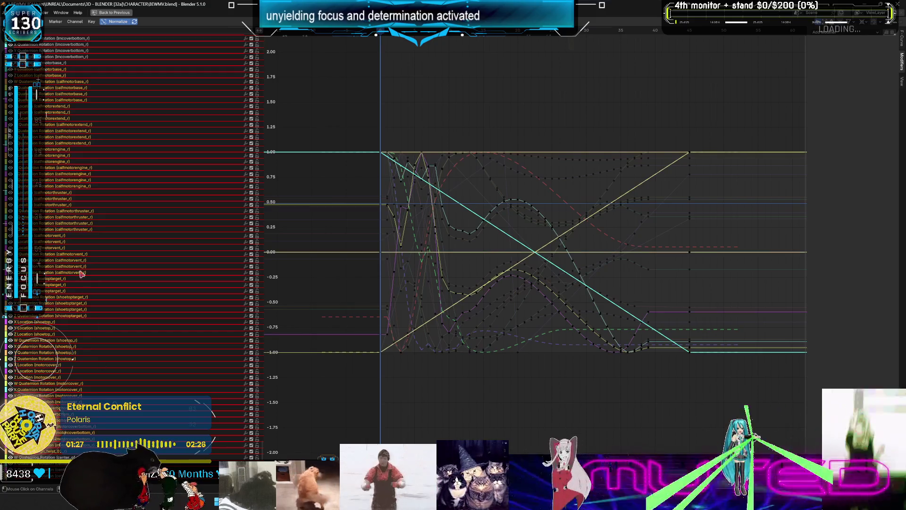
scroll(79, 198, up, 15)
scroll(50, 297, up, 15)
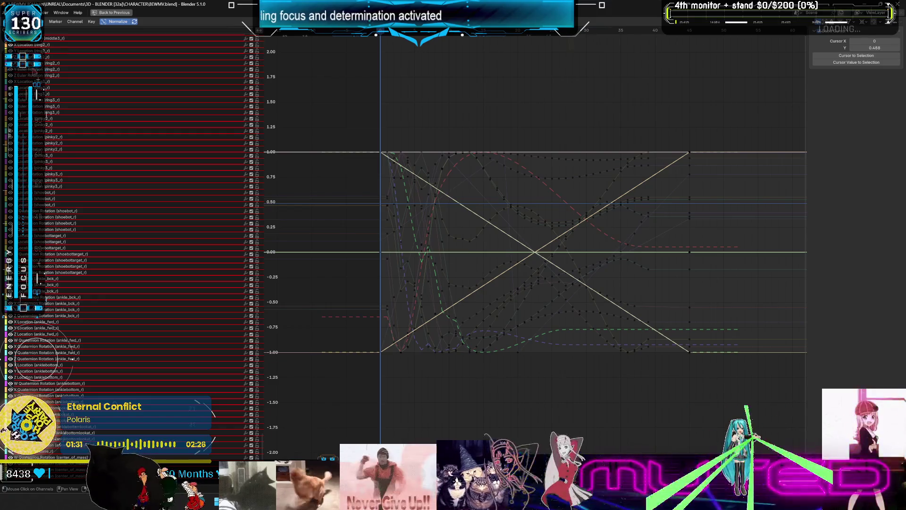
click(48, 304)
scroll(62, 189, up, 1)
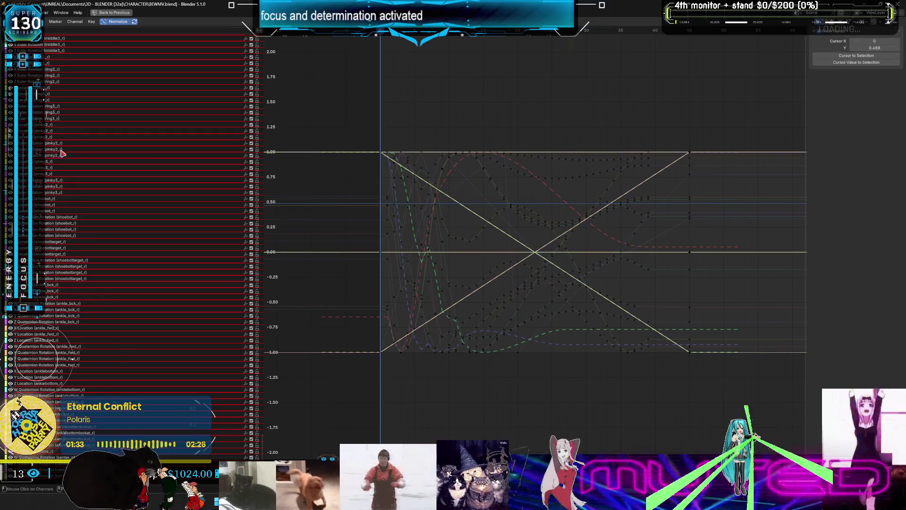
click(56, 83)
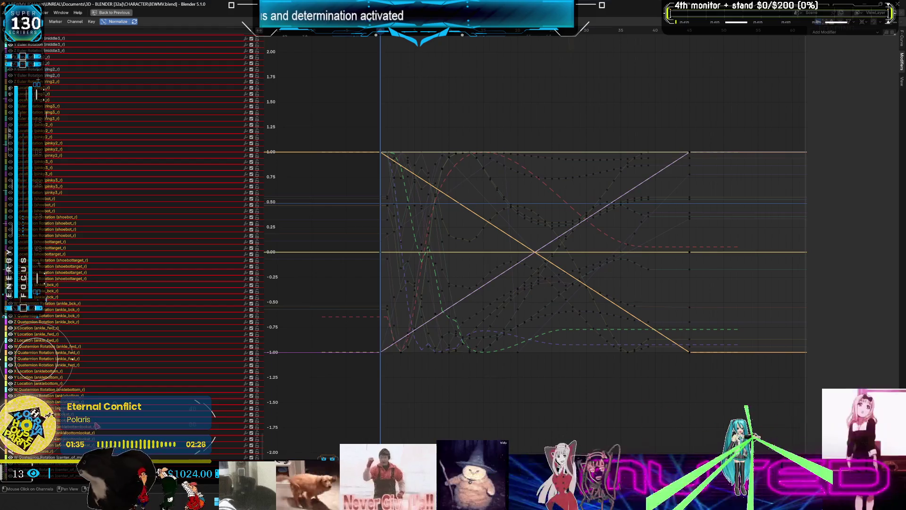
scroll(101, 243, up, 15)
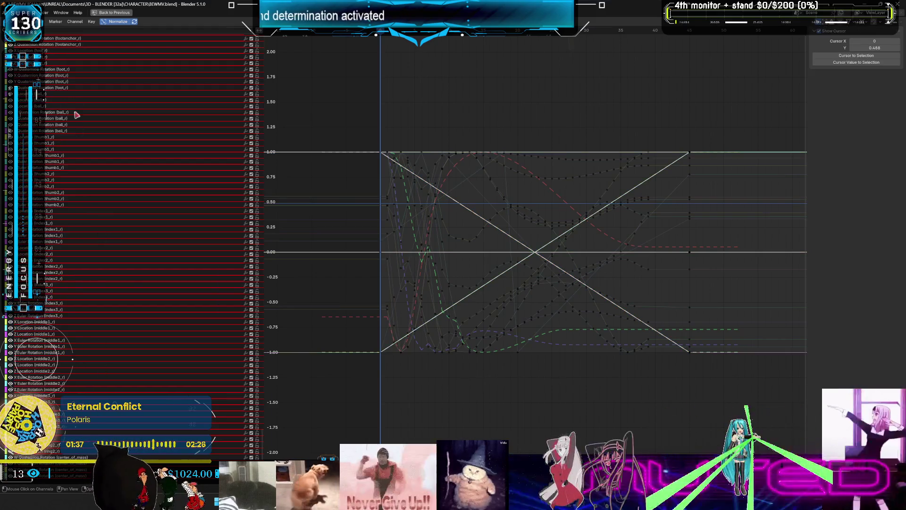
click(42, 45)
ctrl+click(53, 274)
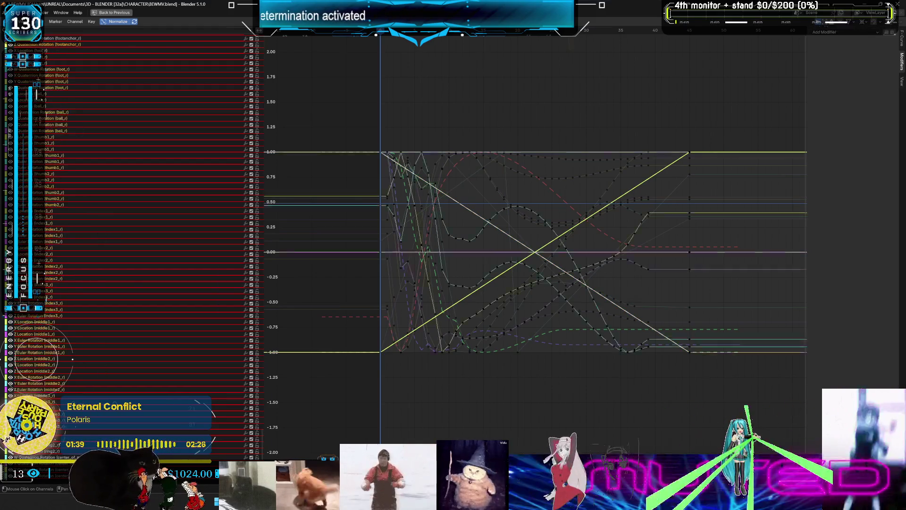
scroll(101, 287, up, 12)
click(88, 202)
click(64, 48)
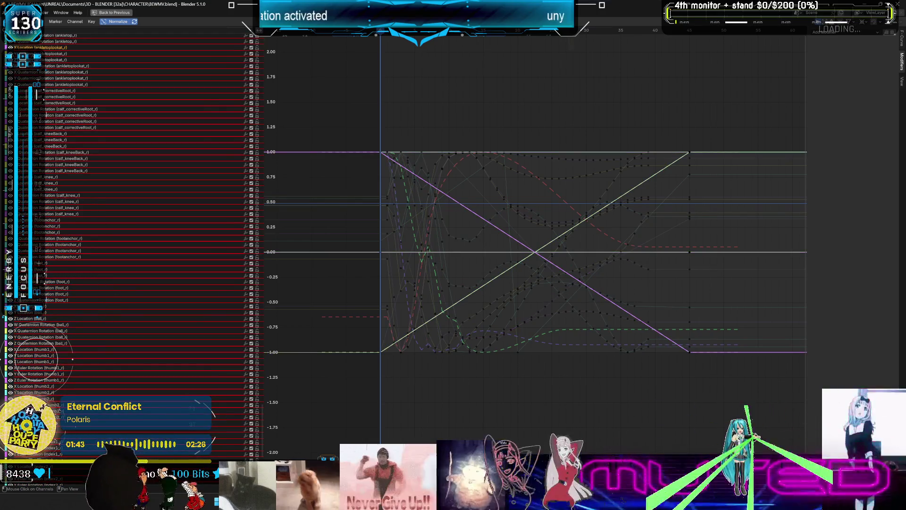
key(a)
scroll(133, 212, up, 5)
click(57, 94)
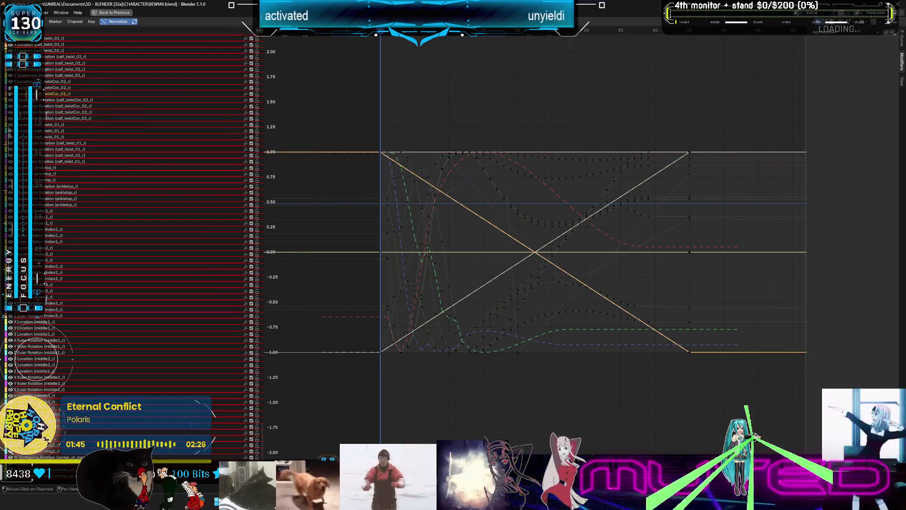
scroll(80, 84, up, 10)
click(60, 57)
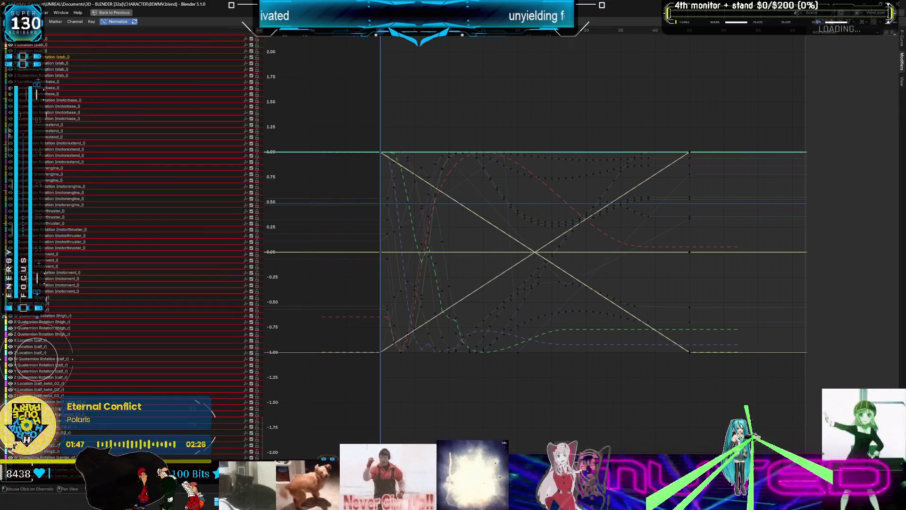
scroll(61, 94, up, 5)
click(65, 63)
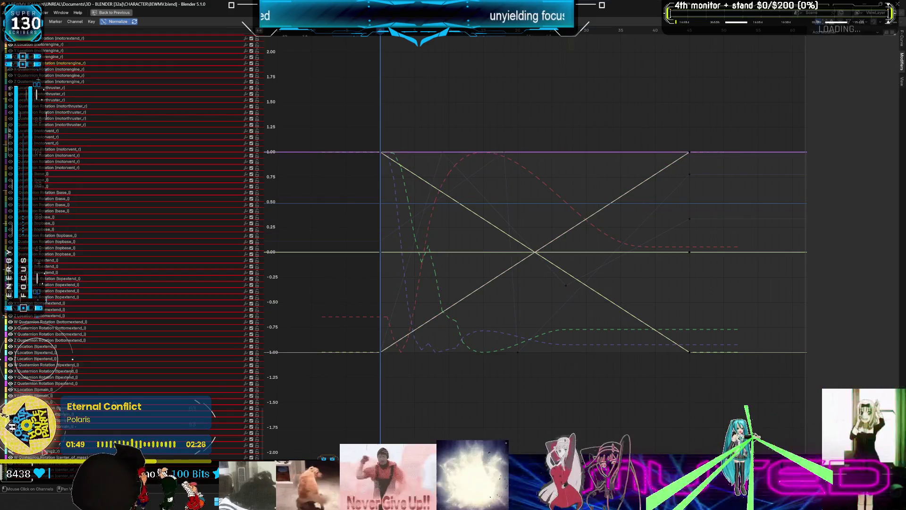
scroll(67, 123, up, 12)
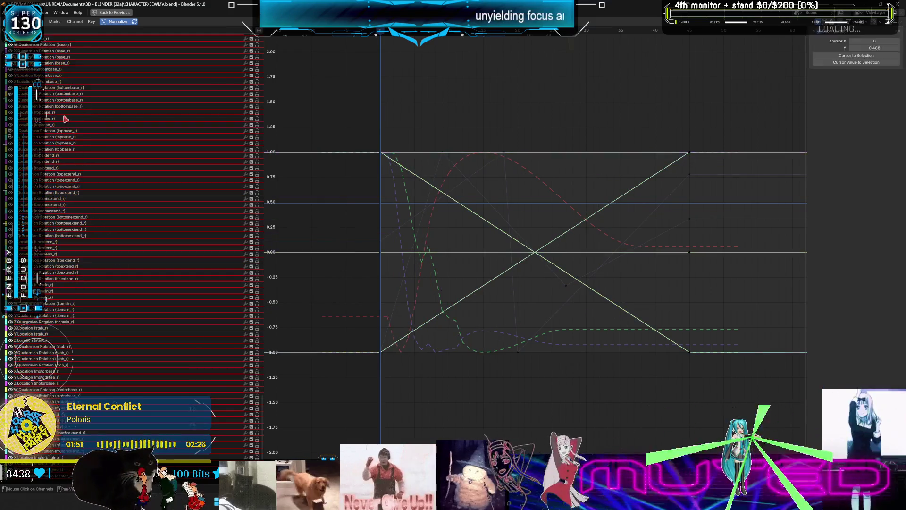
click(54, 63)
scroll(101, 146, up, 5)
click(60, 66)
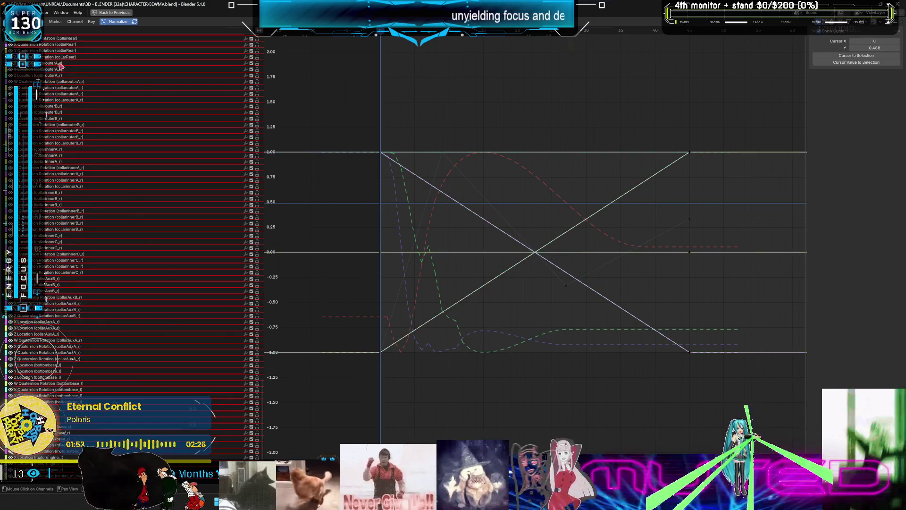
scroll(60, 331, up, 12)
click(57, 69)
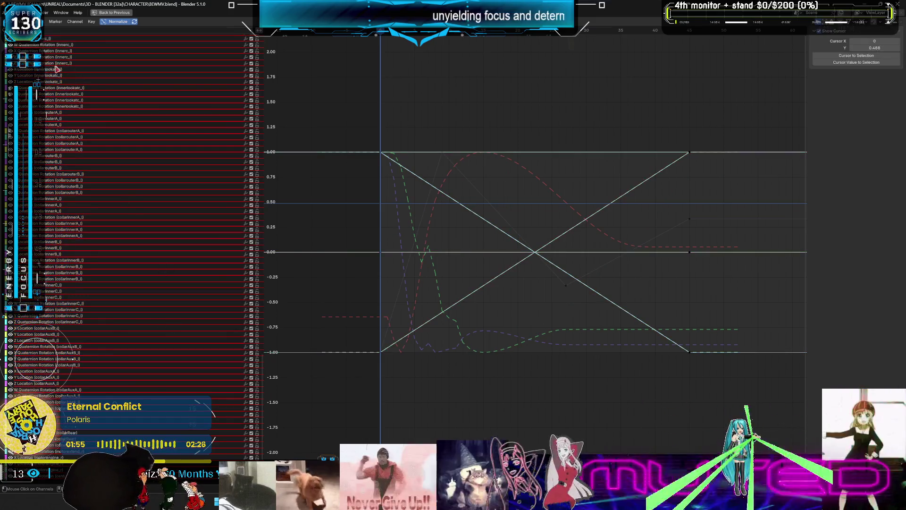
click(56, 57)
scroll(109, 188, up, 12)
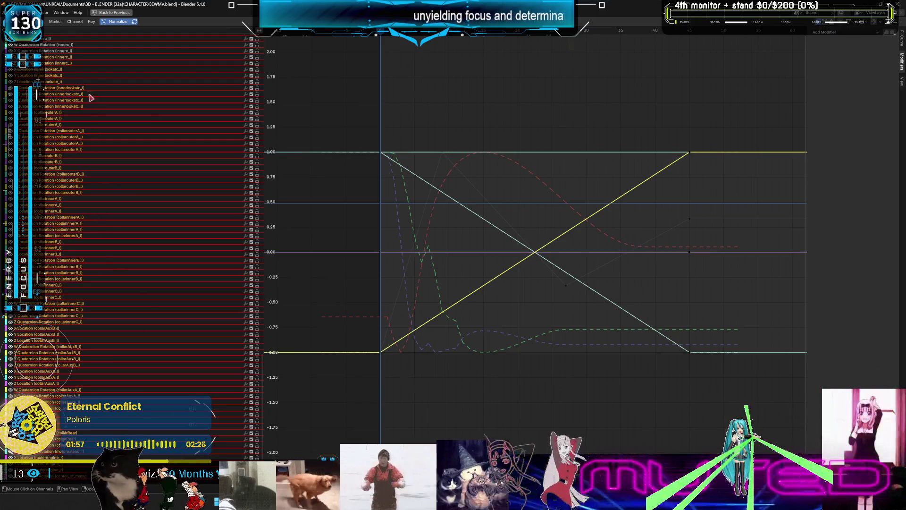
click(49, 50)
scroll(58, 61, up, 12)
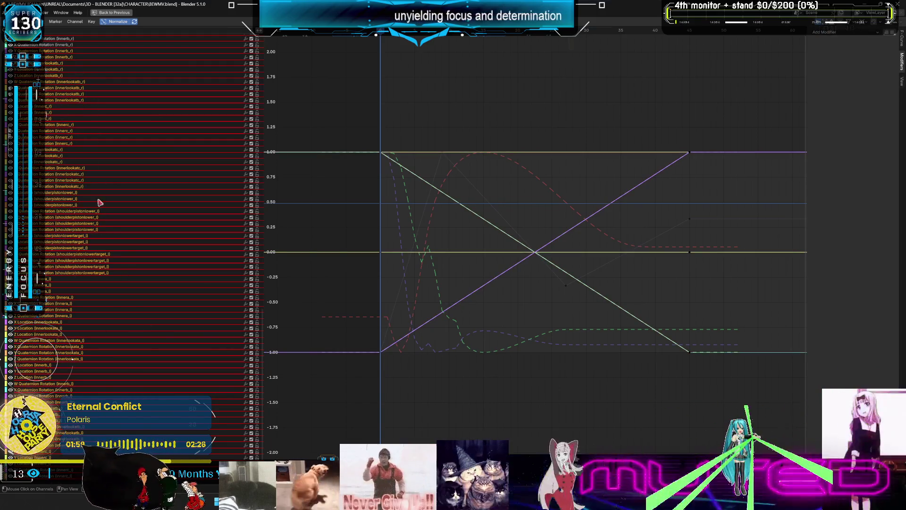
click(58, 62)
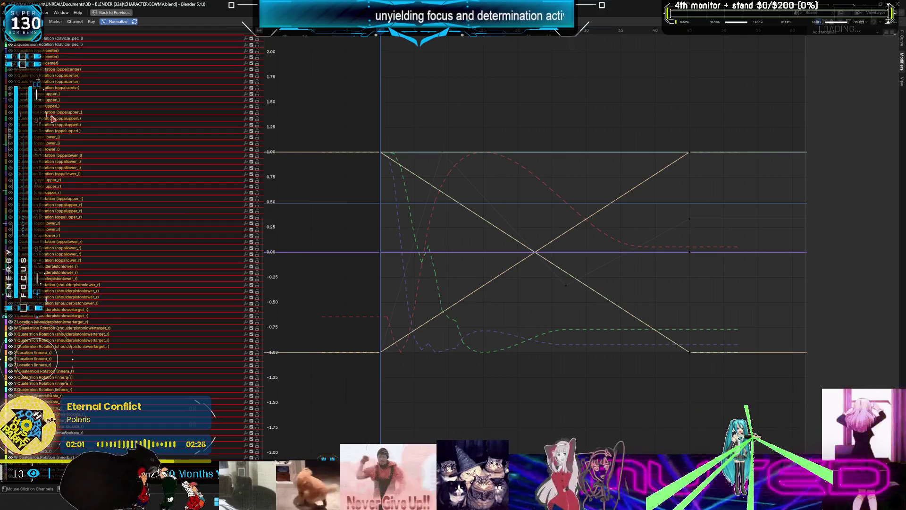
scroll(126, 247, up, 12)
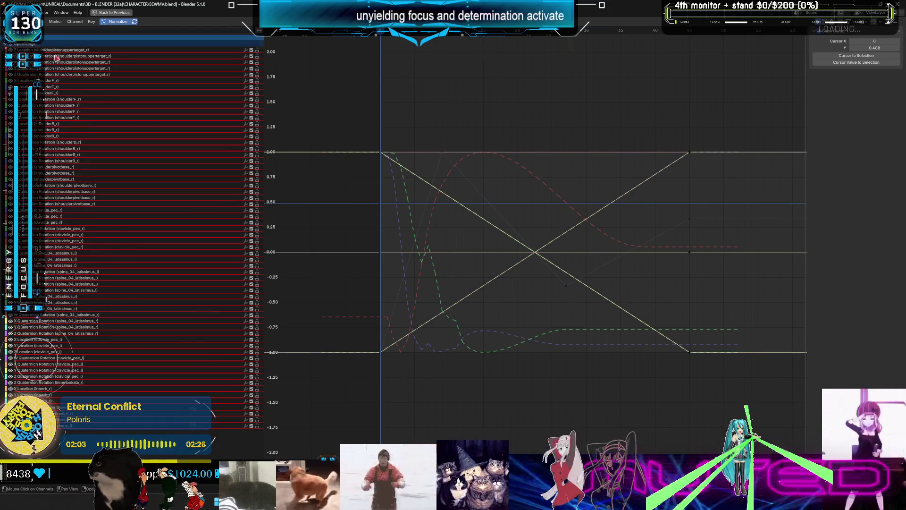
click(82, 50)
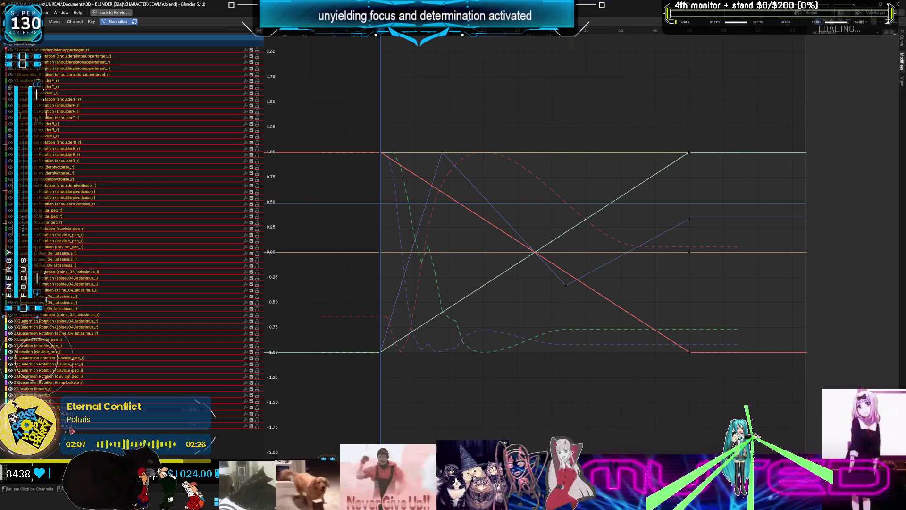
key(ctrl+space)
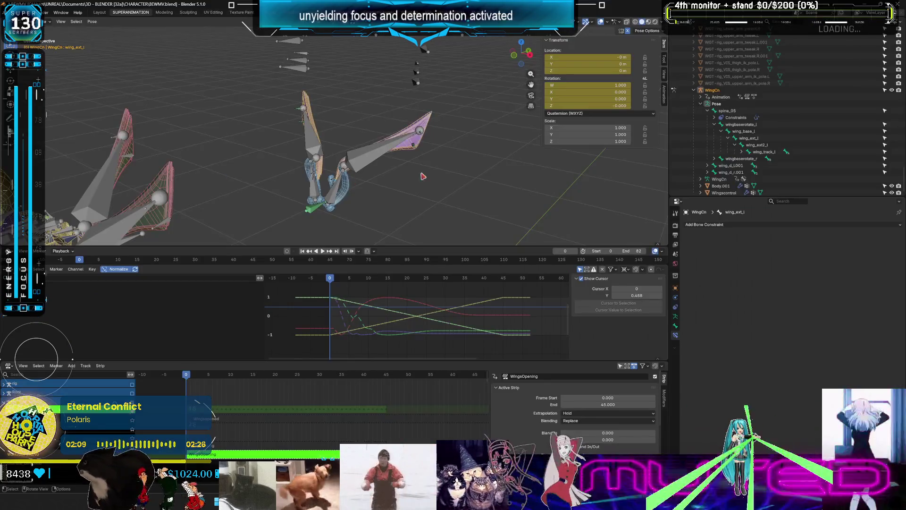
Step: Select every bone of the WingCn rig and frame all their curves full screen, keyframes deselected
click(358, 165)
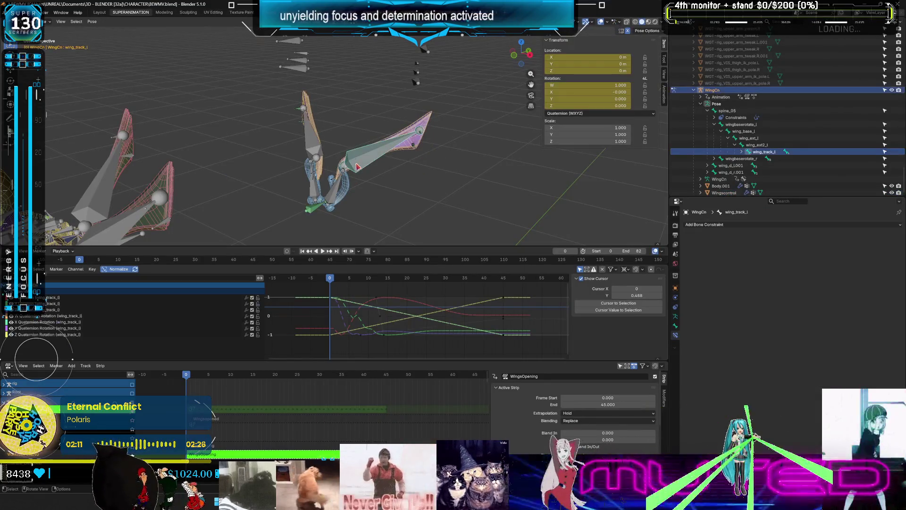
key(a)
key(ctrl+space)
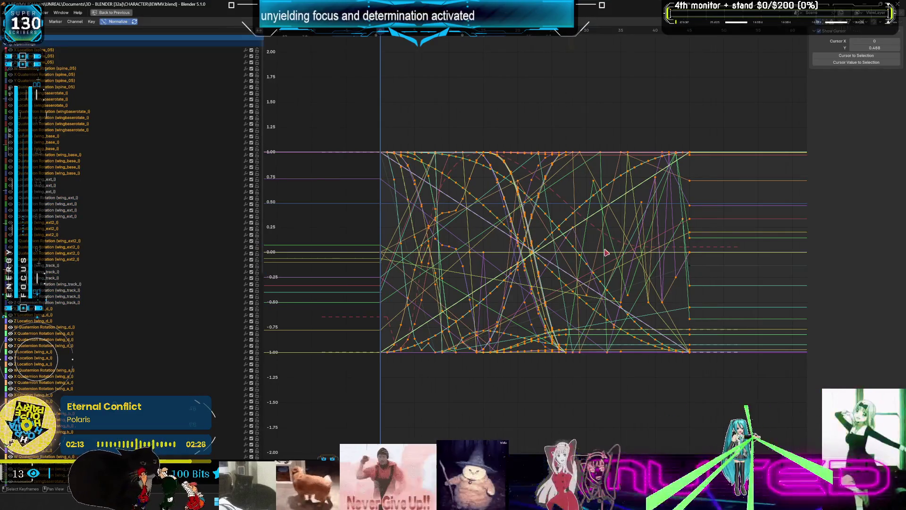
middle_drag(606, 253, 586, 246)
scroll(120, 199, down, 15)
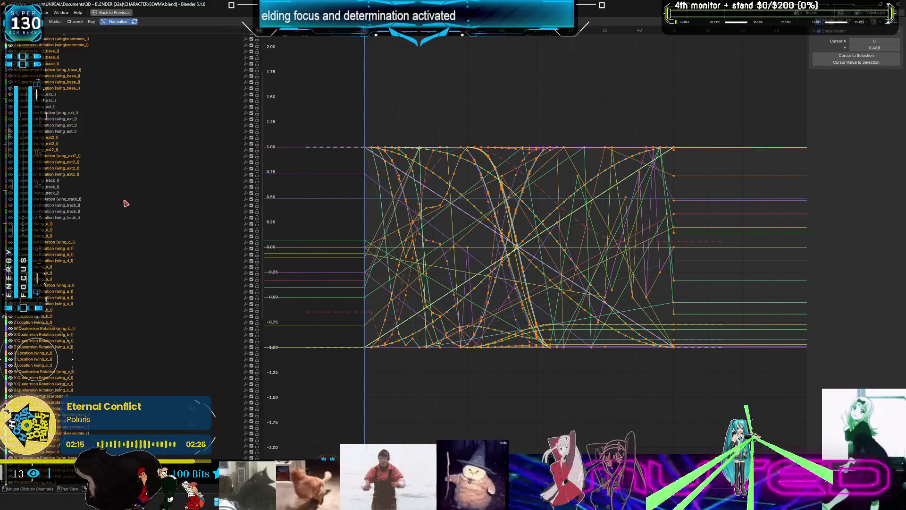
scroll(135, 220, up, 15)
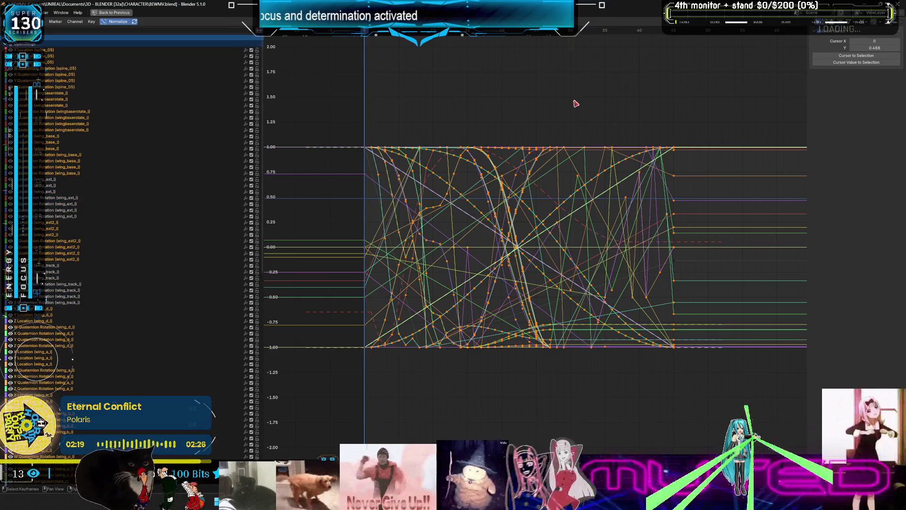
key(Home)
key(alt+a)
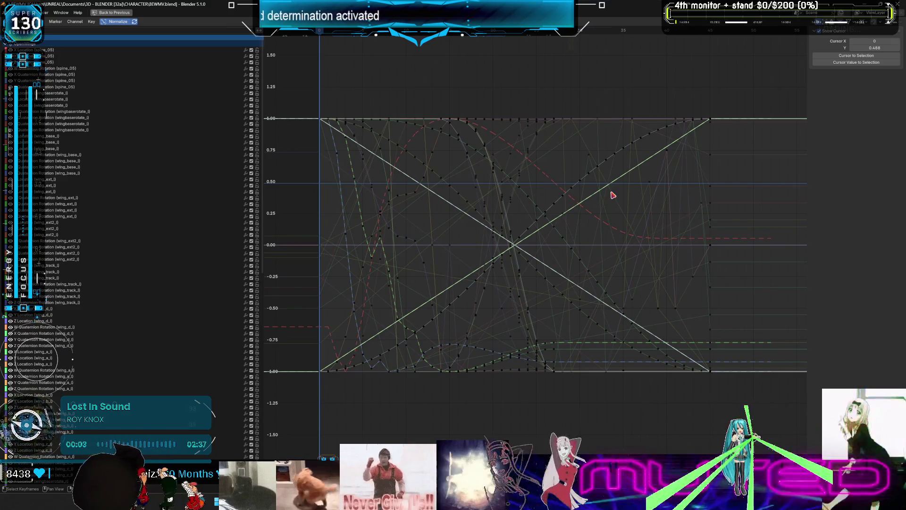
Step: Restore the normal layout and play the WingsOpening animation to about frame 28
mouse_move(613, 226)
middle_down()
mouse_move(518, 241)
mouse_move(671, 252)
mouse_move(635, 279)
mouse_move(653, 253)
mouse_move(626, 247)
mouse_move(580, 259)
mouse_move(580, 240)
middle_up()
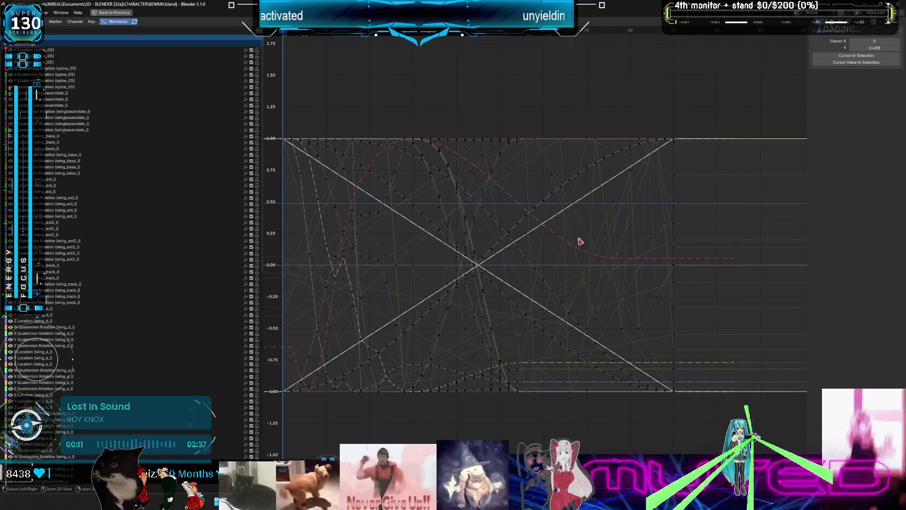
key(ctrl+space)
key(space)
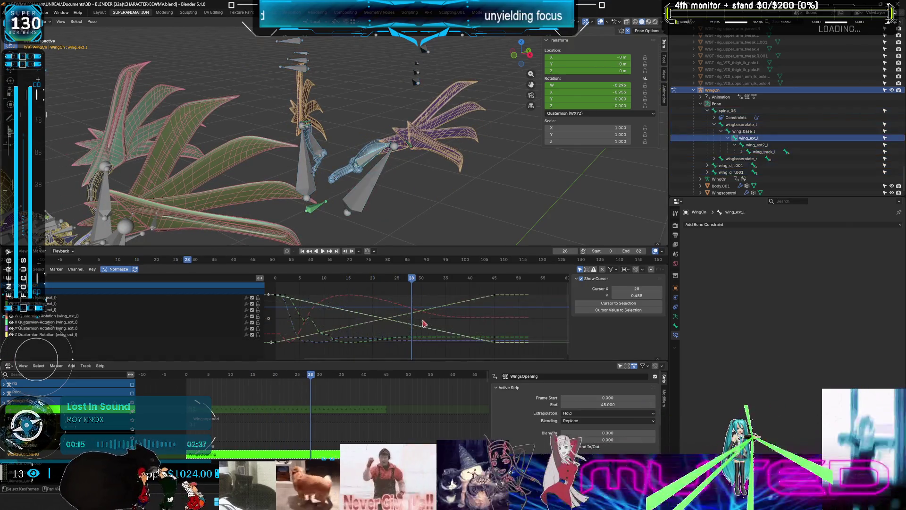
Step: Inspect the wing_ext_l curves full screen, framing, zooming and toggling their selection
key(ctrl+space)
key(Home)
key(a)
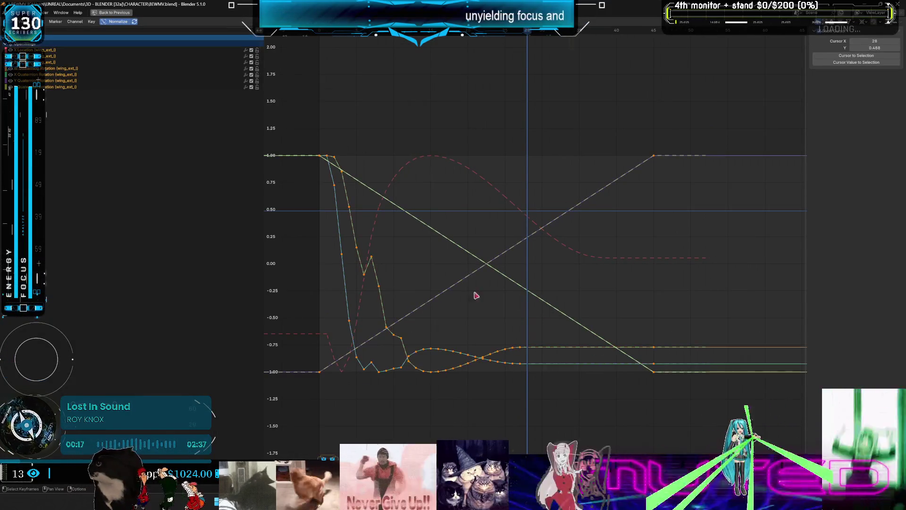
key(alt+a)
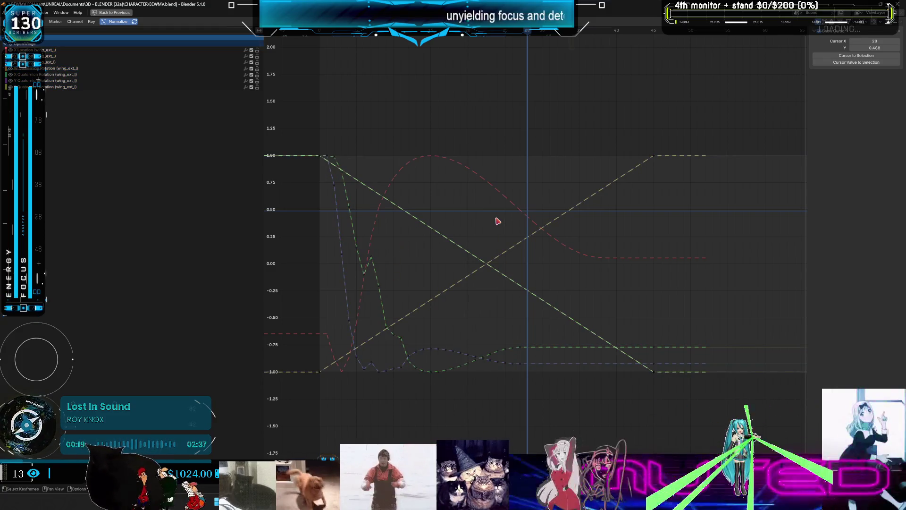
key(a)
key(alt+a)
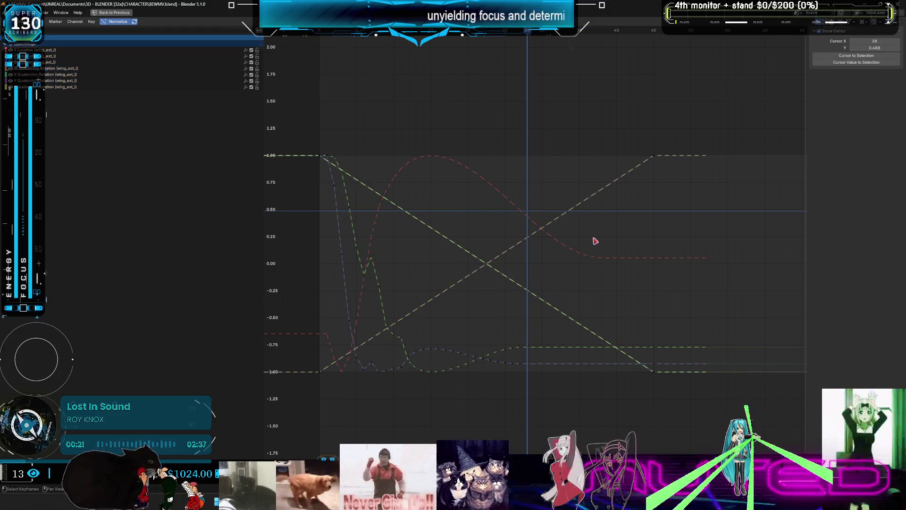
mouse_move(530, 255)
ctrl+middle_down()
mouse_move(459, 258)
mouse_move(536, 233)
mouse_move(550, 245)
mouse_move(535, 240)
mouse_move(492, 274)
ctrl+middle_up()
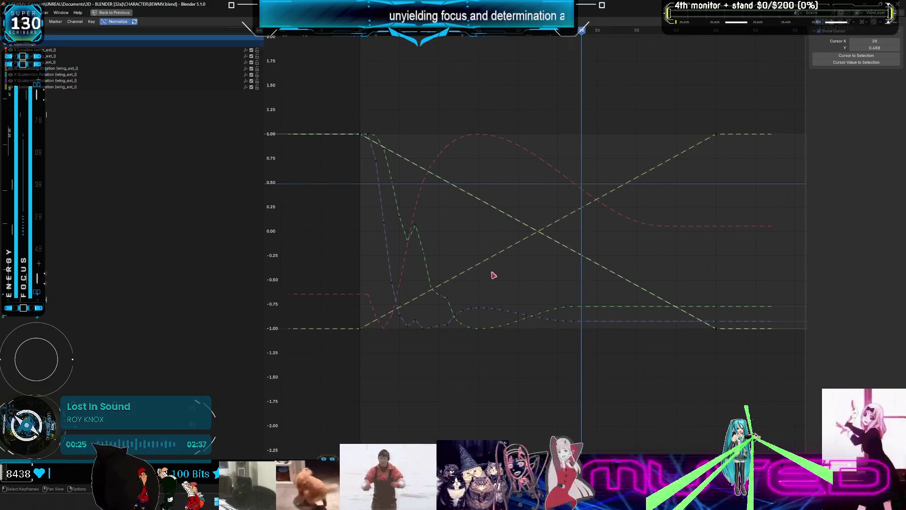
key(a)
Step: Back in the normal layout, select the wing_track bones, then all rig bones, and maximize the graph
key(ctrl+space)
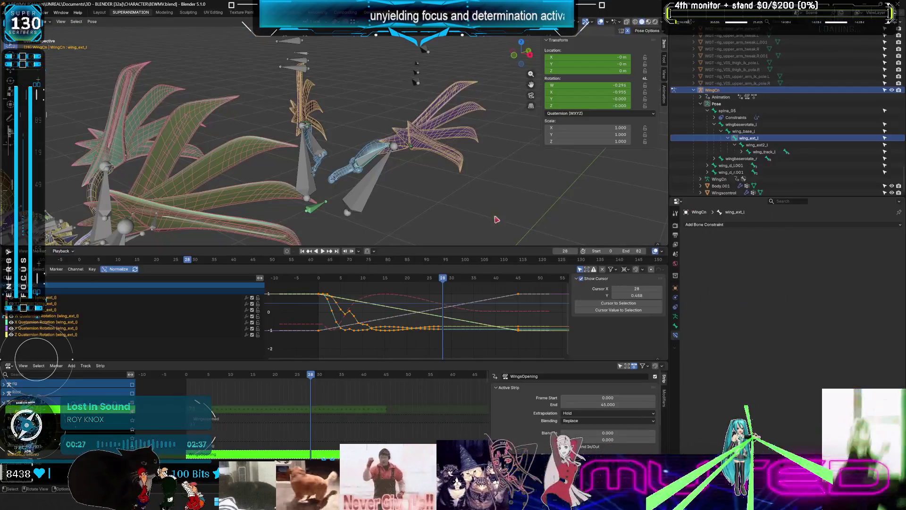
click(380, 172)
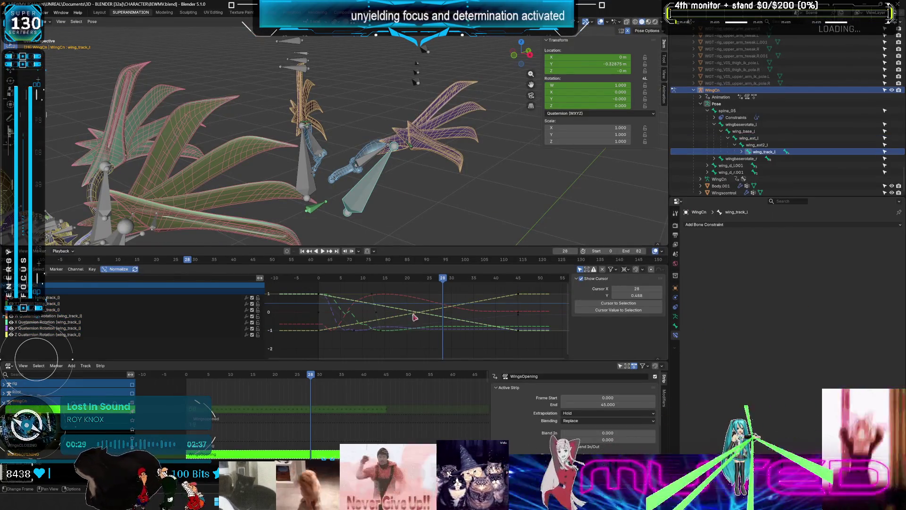
click(306, 168)
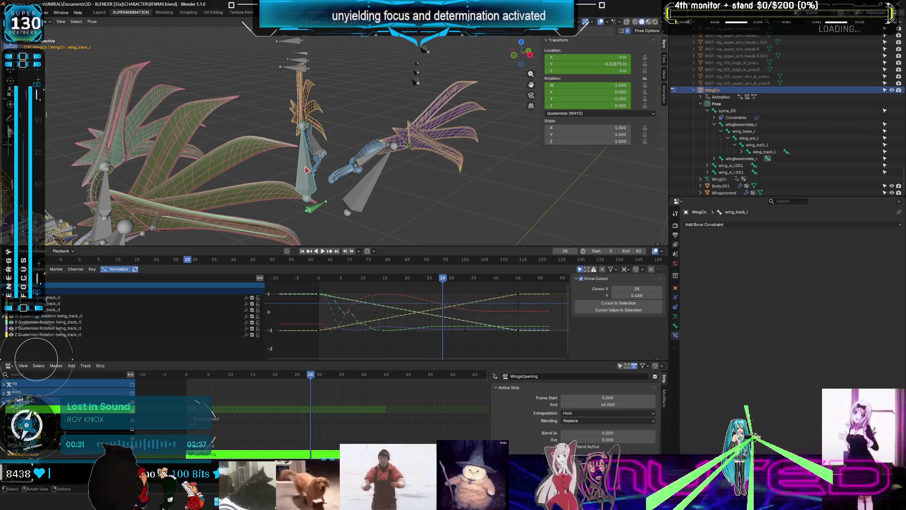
key(a)
key(ctrl+space)
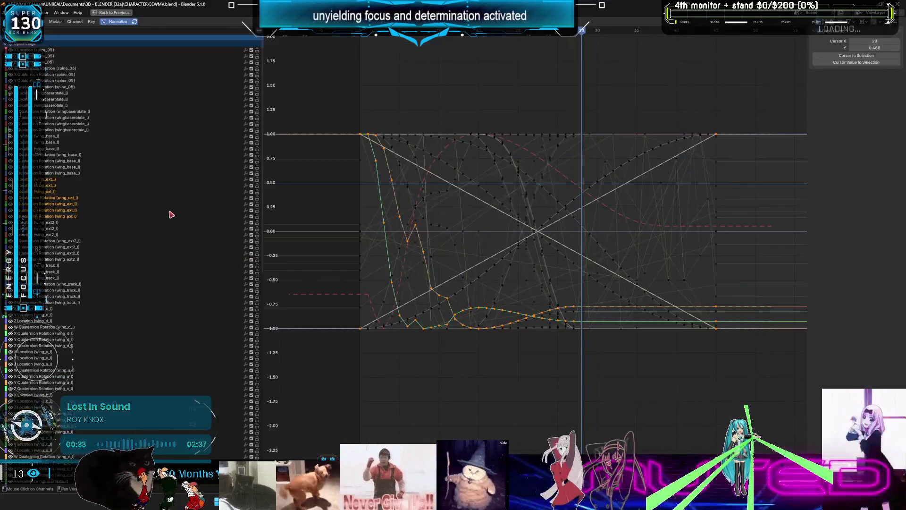
Step: Enable every data type in the graph's Filter by Type options
scroll(182, 255, down, 10)
scroll(179, 279, up, 10)
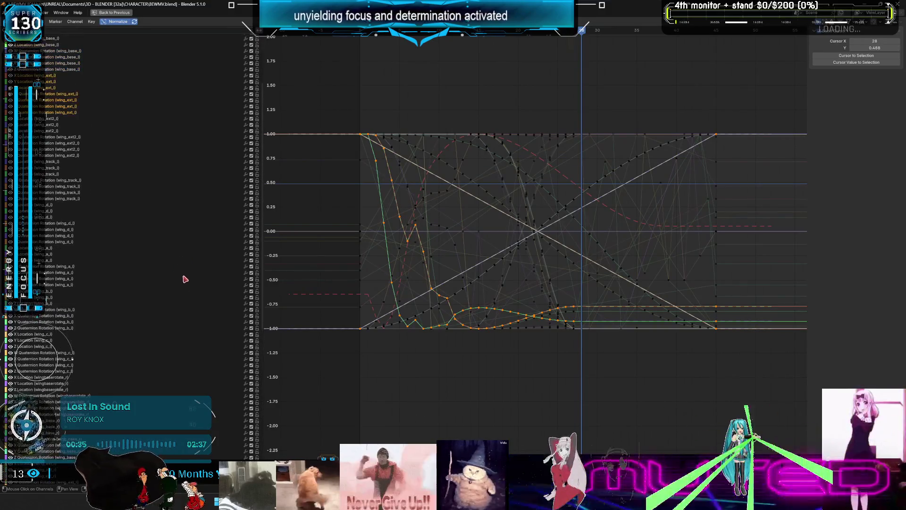
click(853, 21)
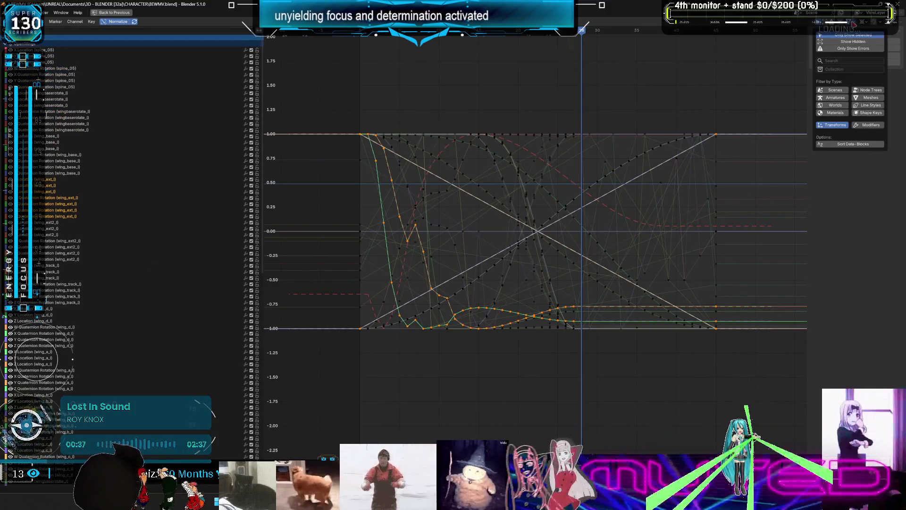
mouse_move(845, 97)
mouse_down()
mouse_move(834, 114)
mouse_move(869, 105)
mouse_move(864, 131)
mouse_up()
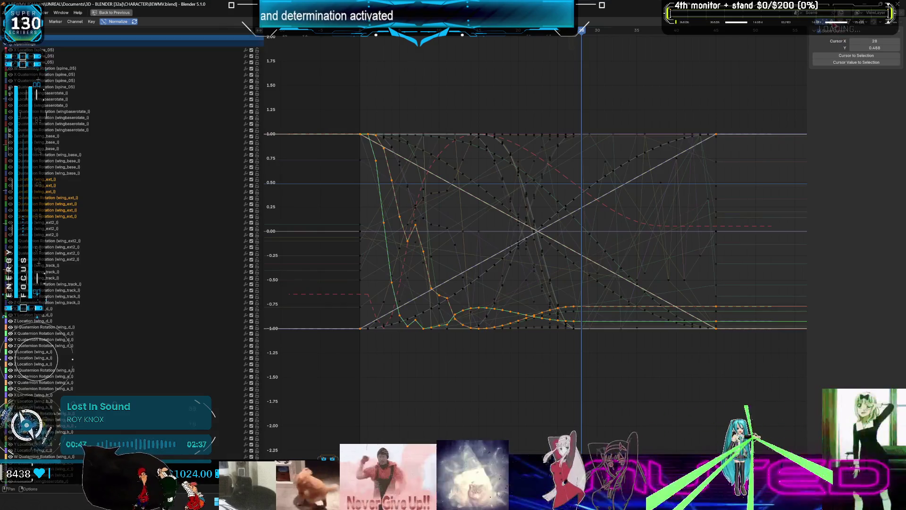
key(ctrl+z)
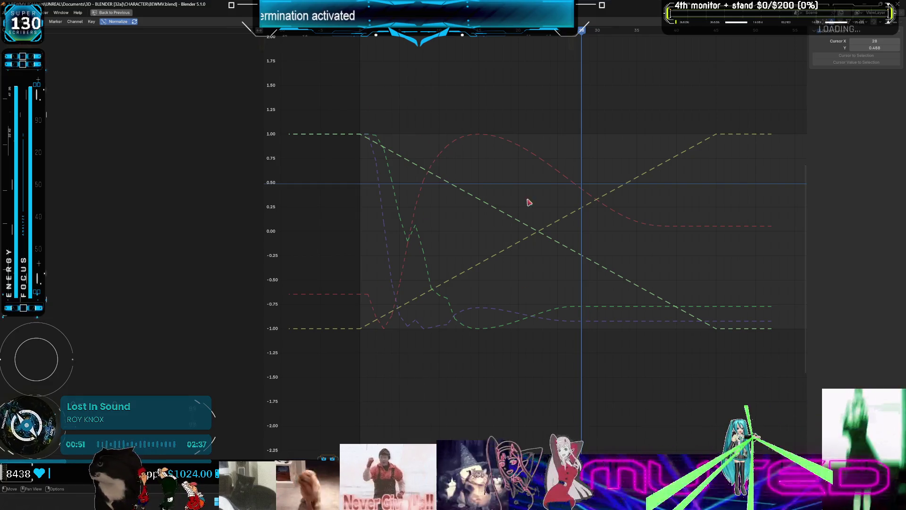
Step: Restore the normal layout and select the wing_track_l bone
click(851, 29)
click(837, 28)
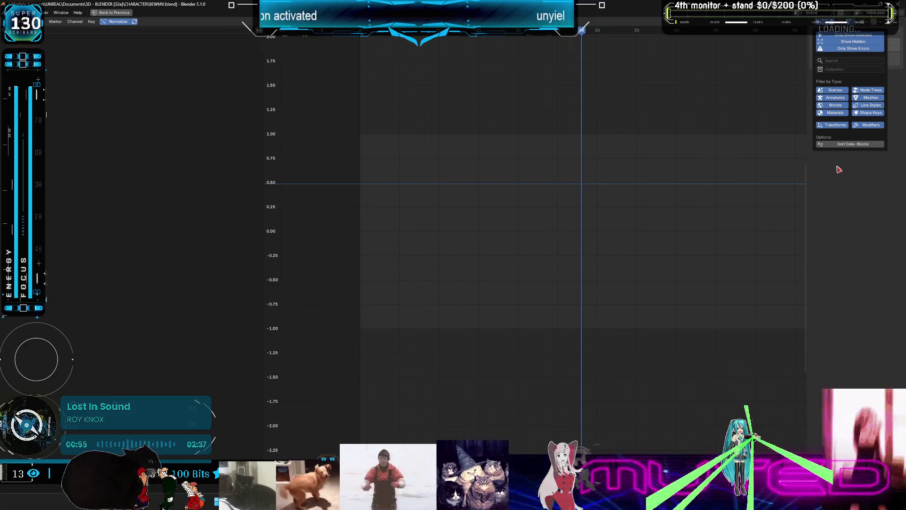
key(ctrl+space)
click(374, 189)
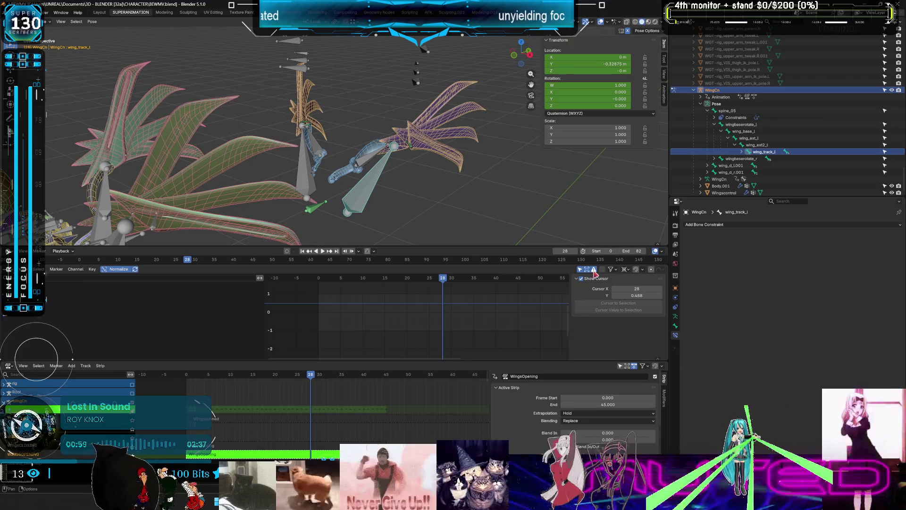
Step: Review the wing_track_l curves full screen, then select wing_ext_l and wing_ext_r in the viewport
key(ctrl+space)
key(a)
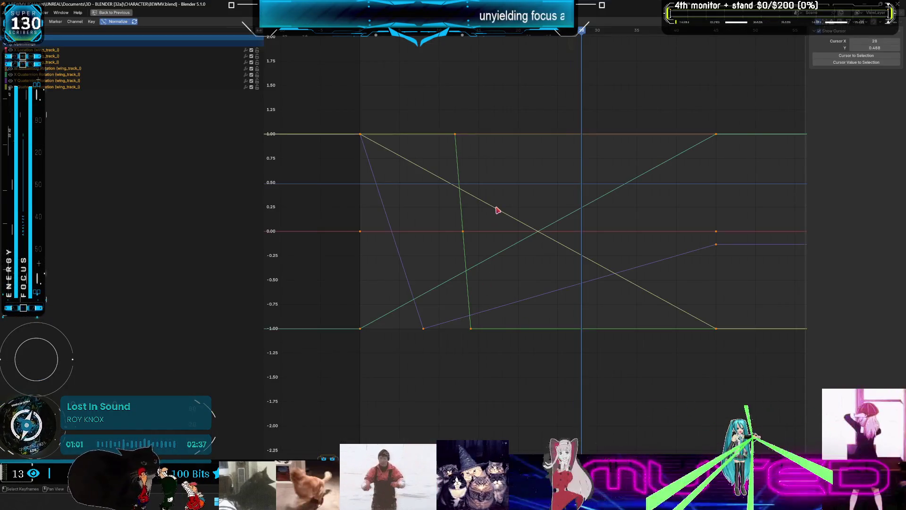
key(ctrl+space)
click(366, 160)
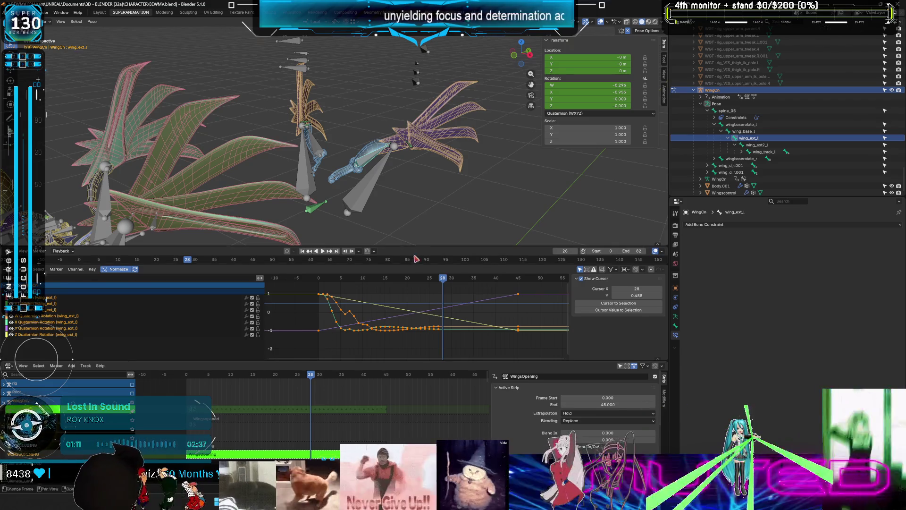
middle_drag(409, 199, 376, 169)
click(375, 171)
middle_drag(384, 227, 402, 236)
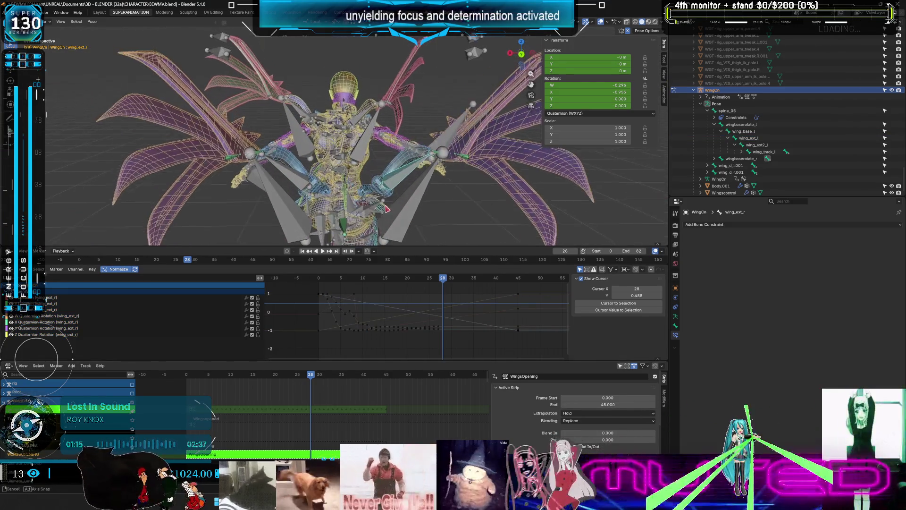
Step: Frame the wing_ext_r curves, then alternate between wing_track_r, wing_ext_l and wing_ext_r to compare rotations
key(ctrl+space)
key(Home)
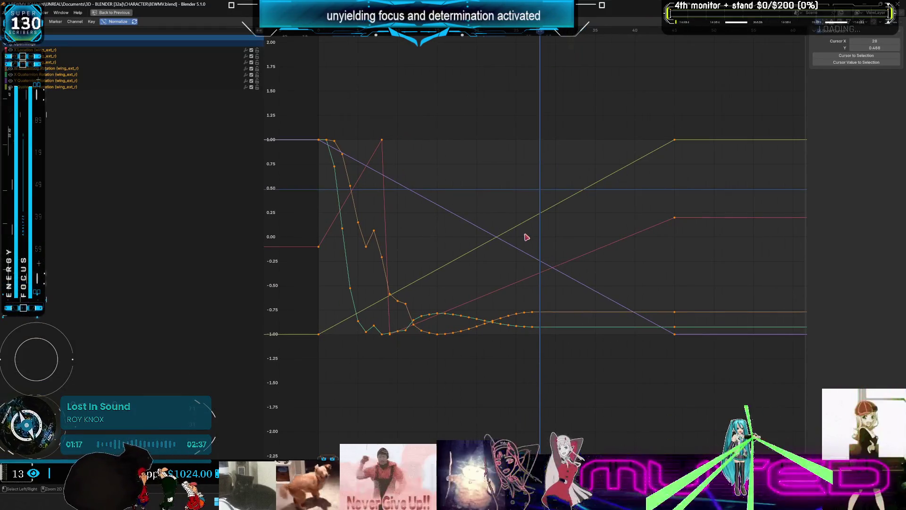
key(ctrl+space)
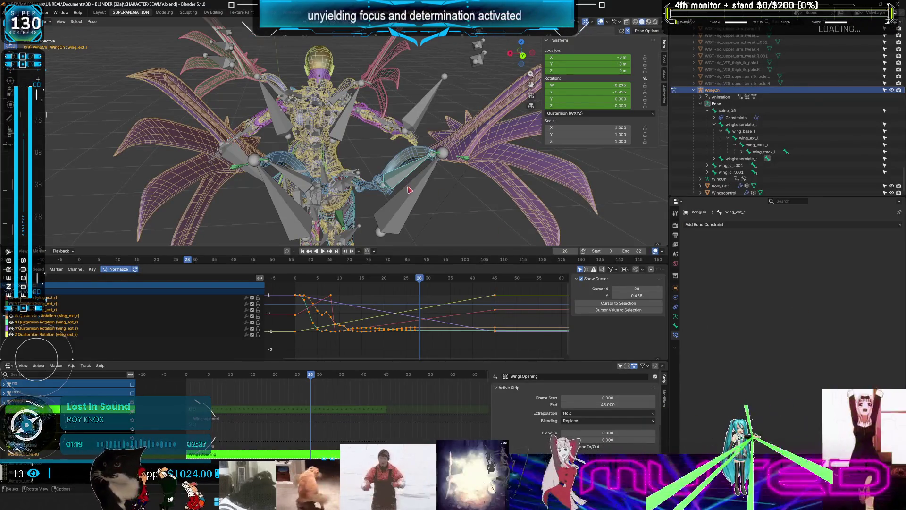
click(410, 206)
click(296, 203)
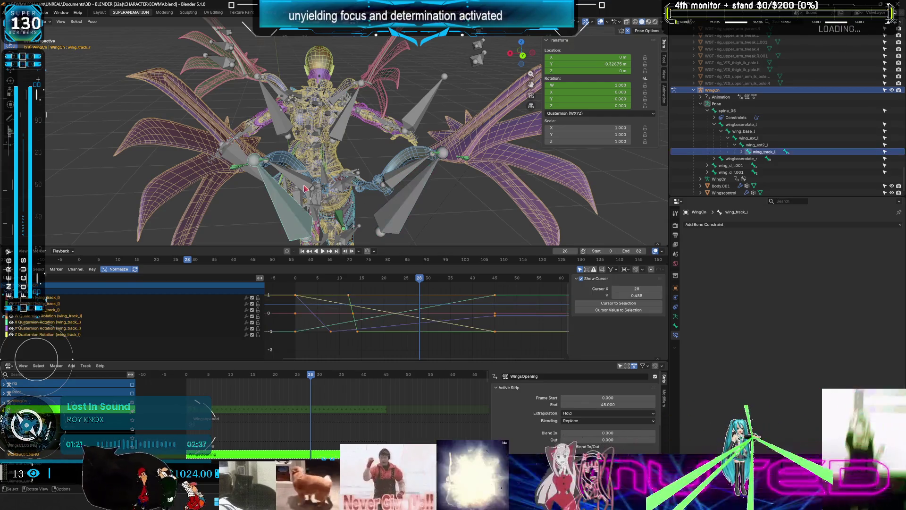
click(378, 186)
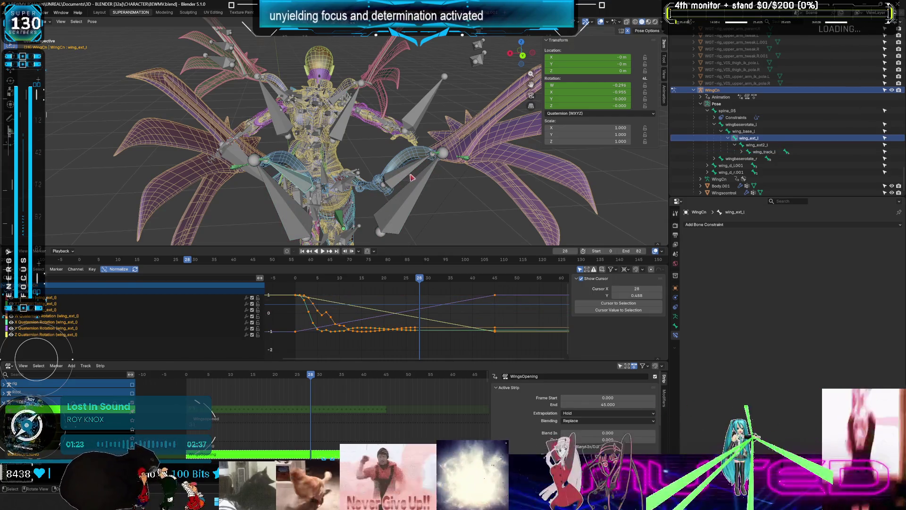
click(408, 177)
click(404, 177)
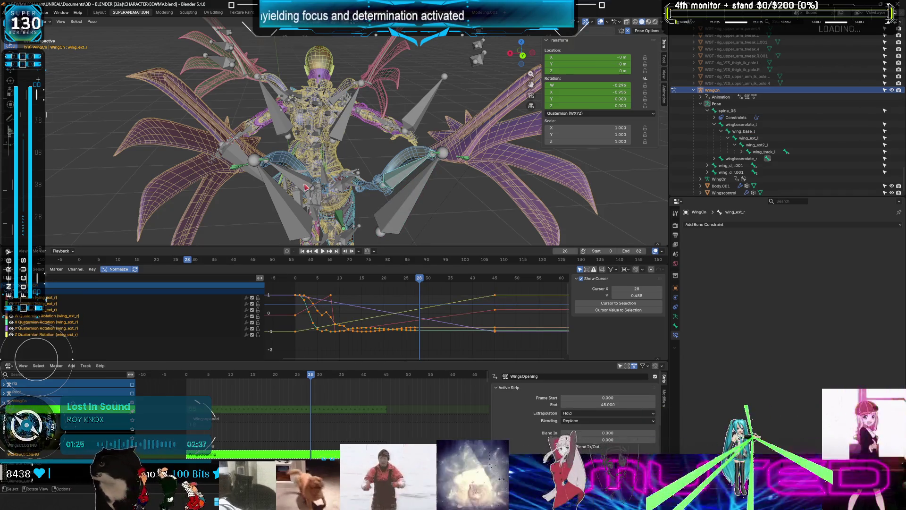
click(306, 188)
Step: Check the Copy Rotation constraints on wing_d_l, wing_b_l and wing_a_l, then make Root active
middle_drag(305, 187, 271, 202)
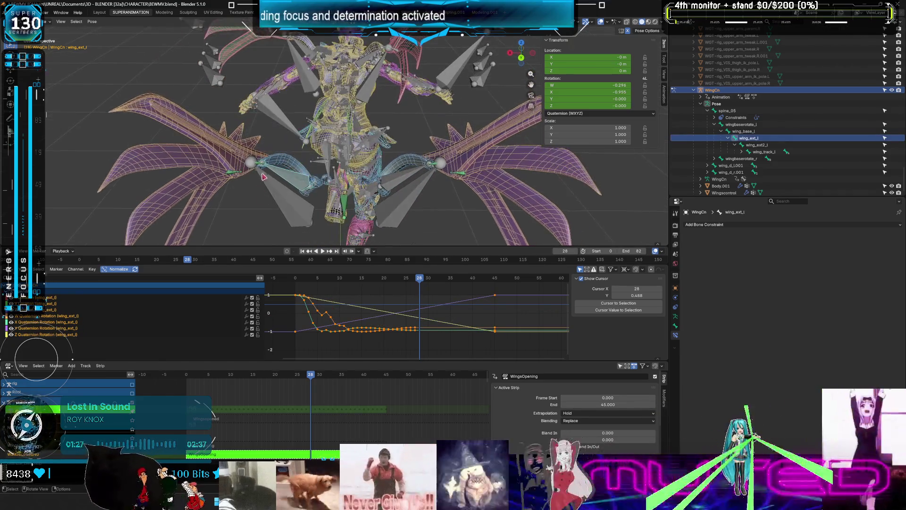
click(253, 173)
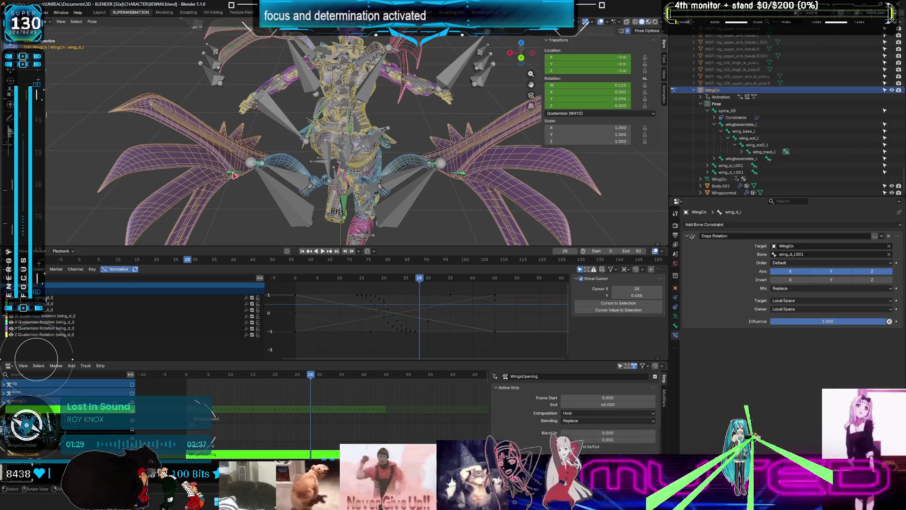
click(312, 213)
middle_drag(312, 214, 399, 312)
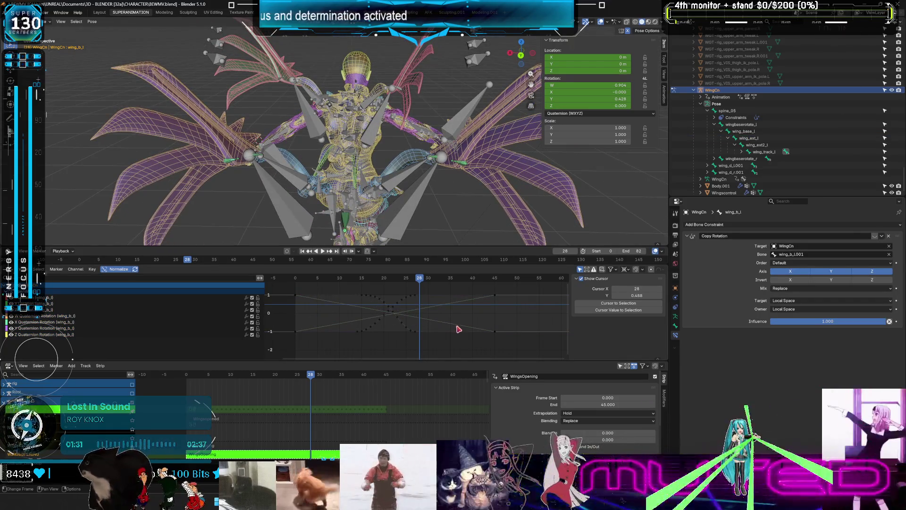
drag(454, 340, 405, 292)
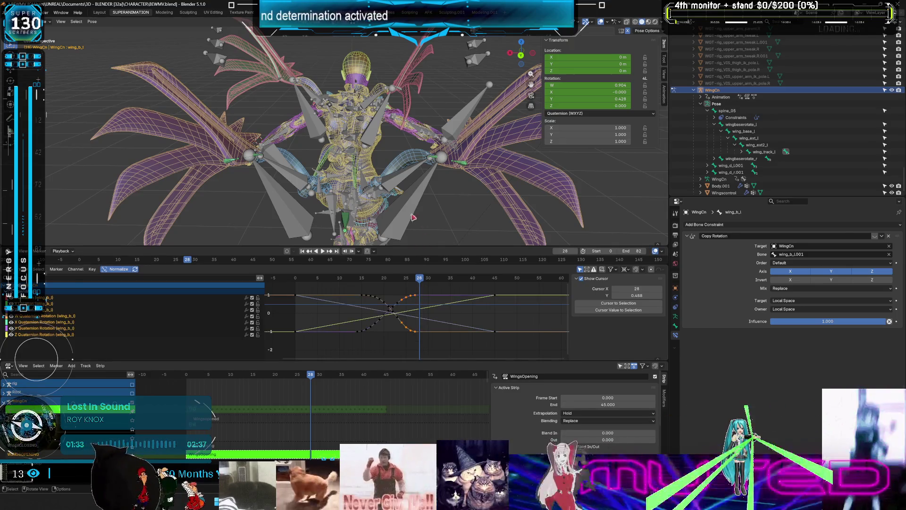
click(381, 203)
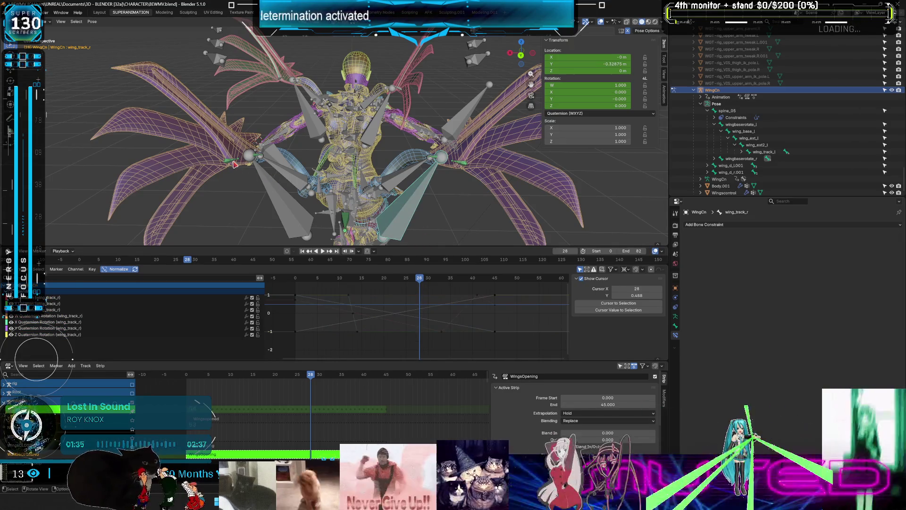
click(236, 165)
click(230, 161)
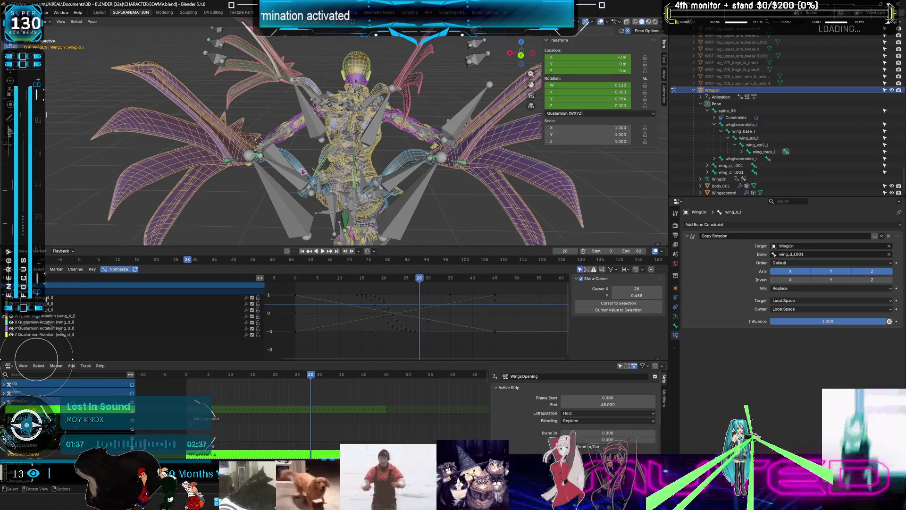
click(391, 151)
key(KP_Decimal)
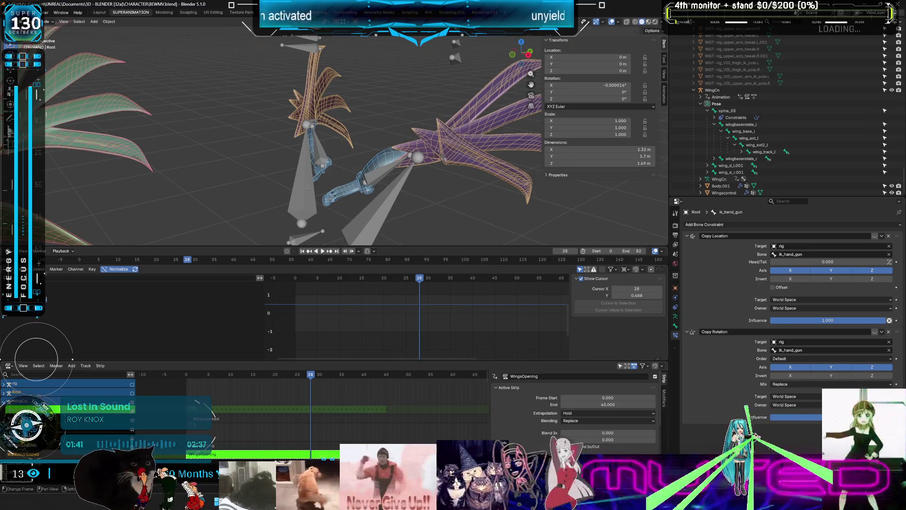
Step: Stop editing the stashed action on the WingsOpening NLA strip and preview the wing animation
right_click(319, 406)
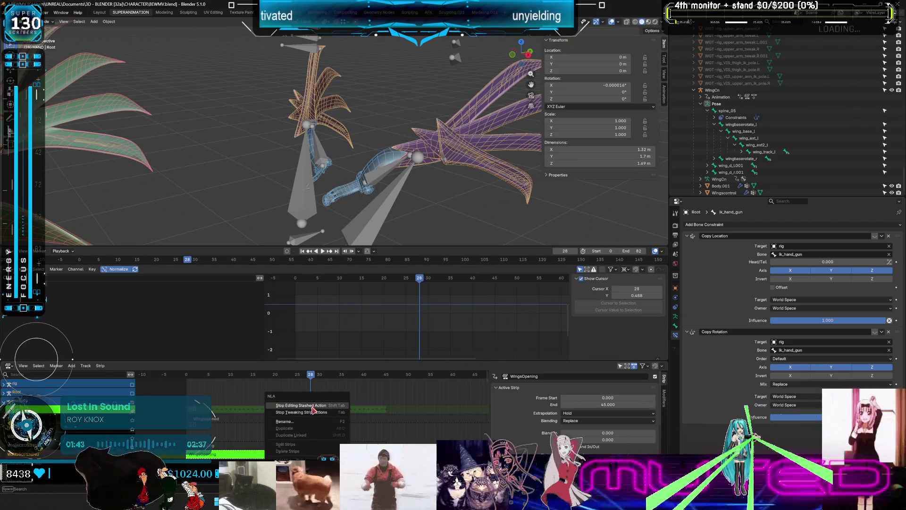
click(313, 406)
key(space)
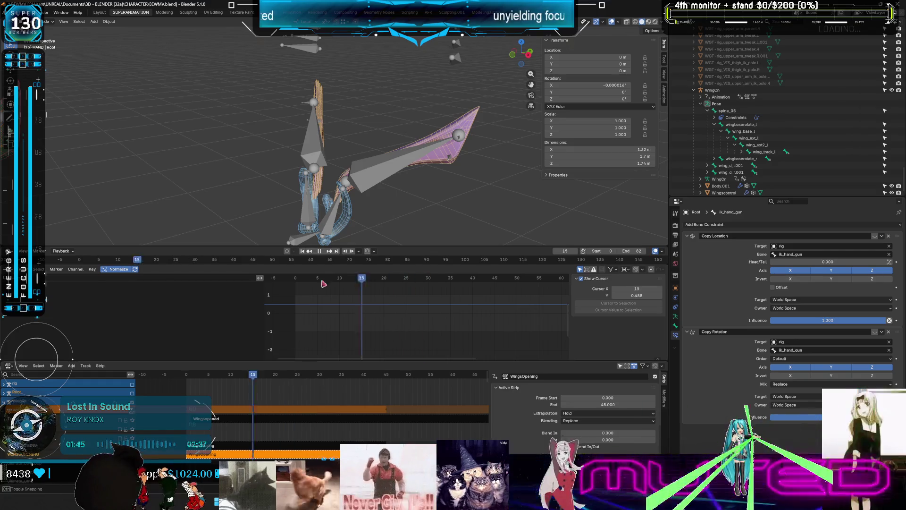
key(space)
key(space)
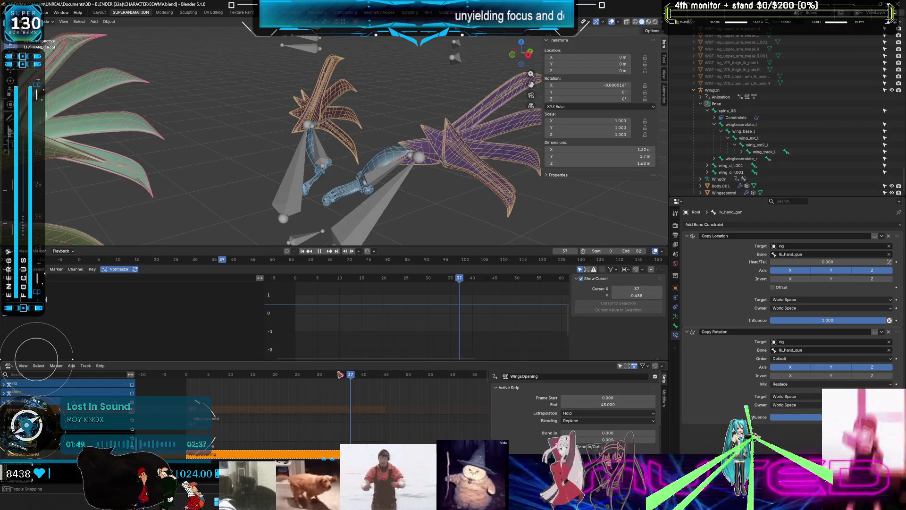
mouse_move(237, 372)
mouse_down()
mouse_move(426, 372)
mouse_move(263, 370)
mouse_move(146, 357)
mouse_up()
mouse_move(404, 73)
middle_down()
mouse_move(417, 77)
mouse_move(406, 98)
middle_up()
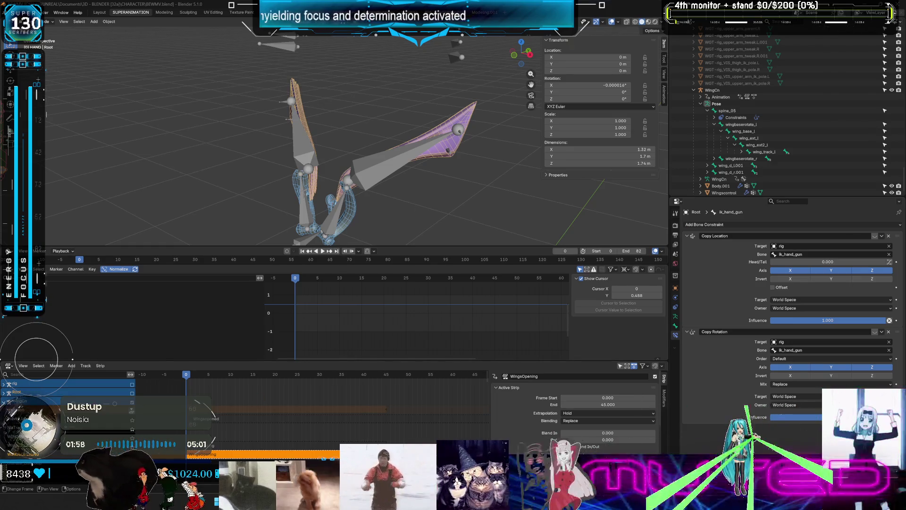
Step: Play and stop the wing animation once more, then dismiss the File menu without choosing anything
key(space)
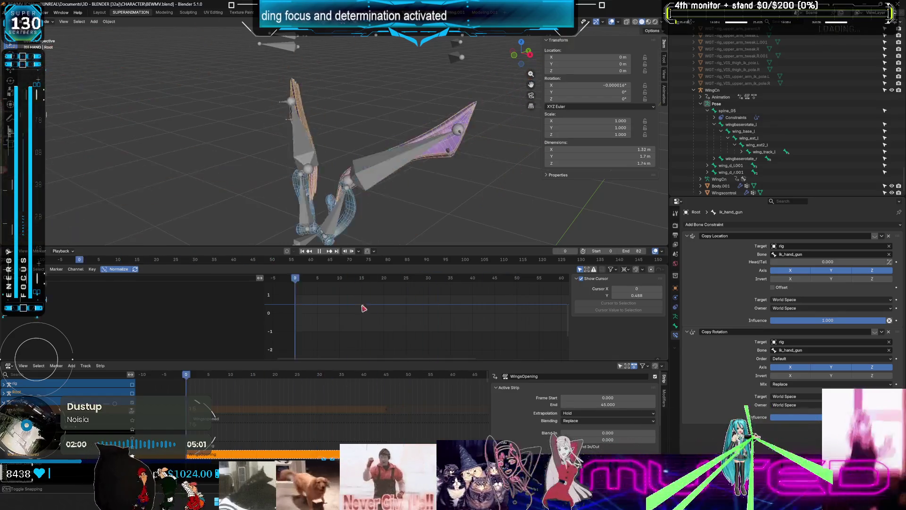
key(space)
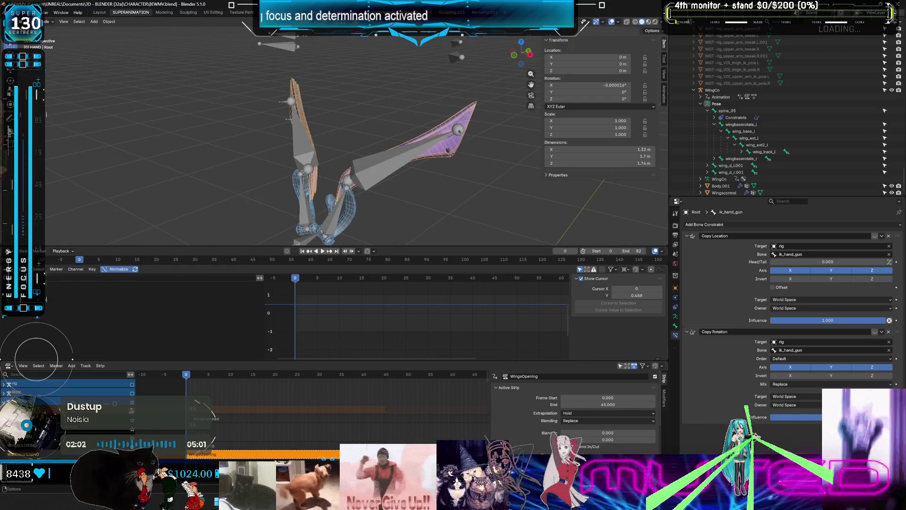
click(20, 12)
key(Escape)
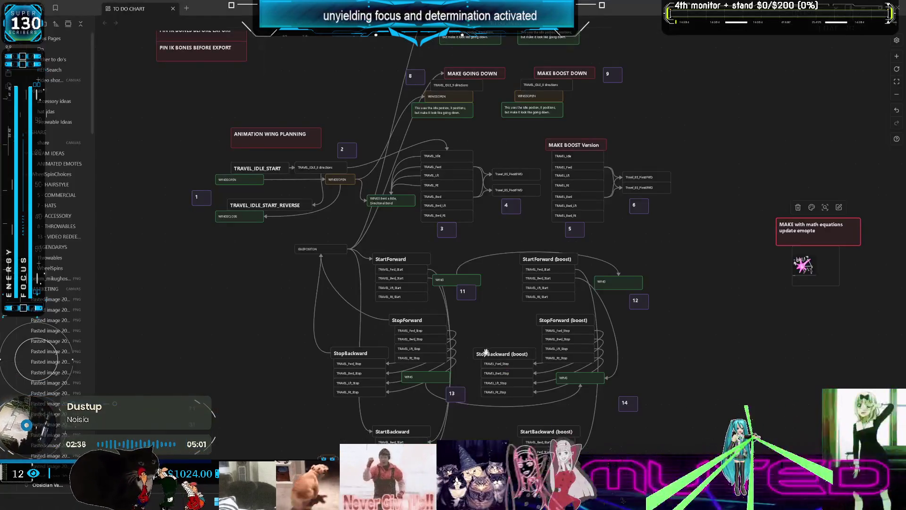
Step: Look over the canvas planning cards, then switch to Blender, zoom out on the rig and play the wing animation
scroll(503, 311, up, 6)
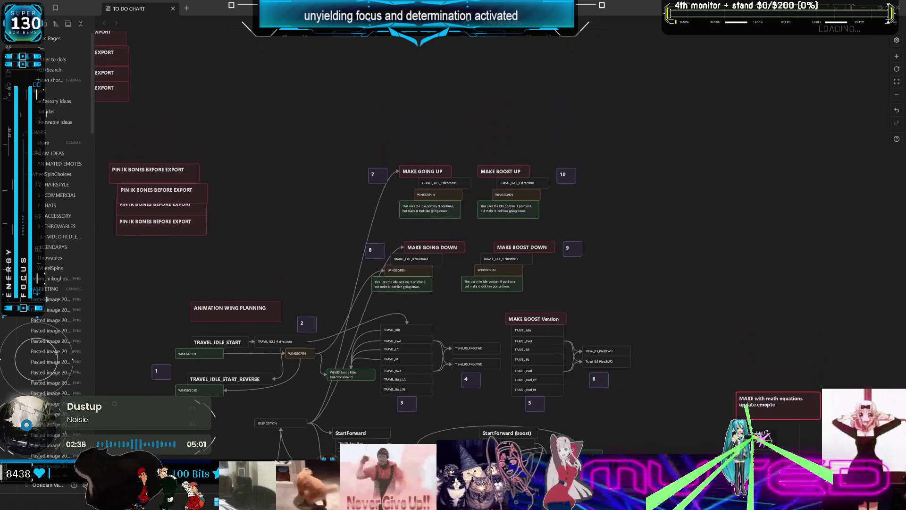
scroll(459, 405, down, 4)
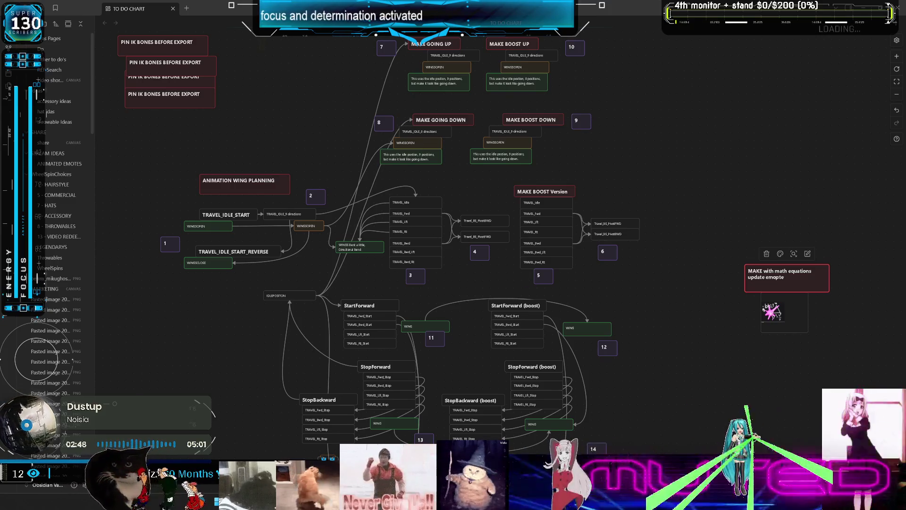
key(alt+Tab)
mouse_move(394, 142)
middle_down()
mouse_move(364, 137)
mouse_move(360, 148)
mouse_move(356, 137)
middle_up()
key(space)
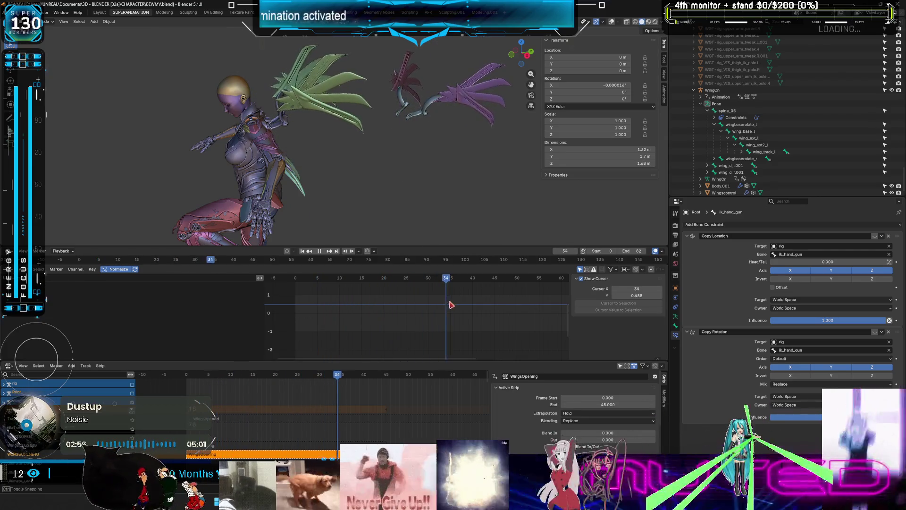
Step: Pause the wing animation at frame 45 and return to the Obsidian TO DO CHART canvas
key(space)
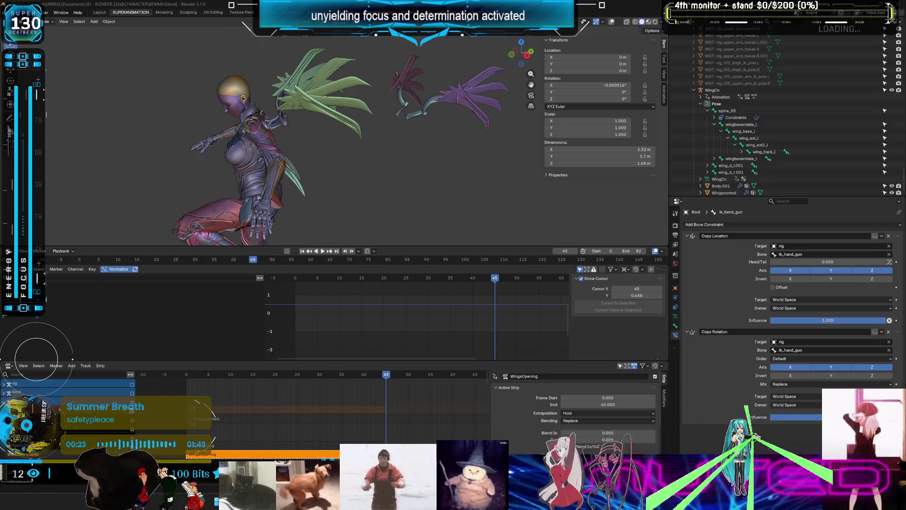
click(611, 440)
Step: Duplicate the ANIMATION WING PLANNING card into empty space and retitle it TUESDAY
scroll(404, 231, left, 10)
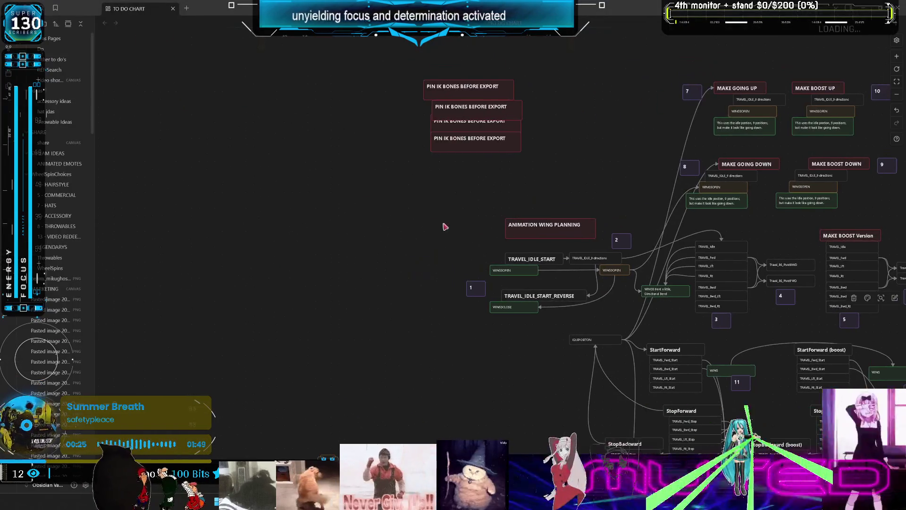
click(453, 212)
key(ctrl+v)
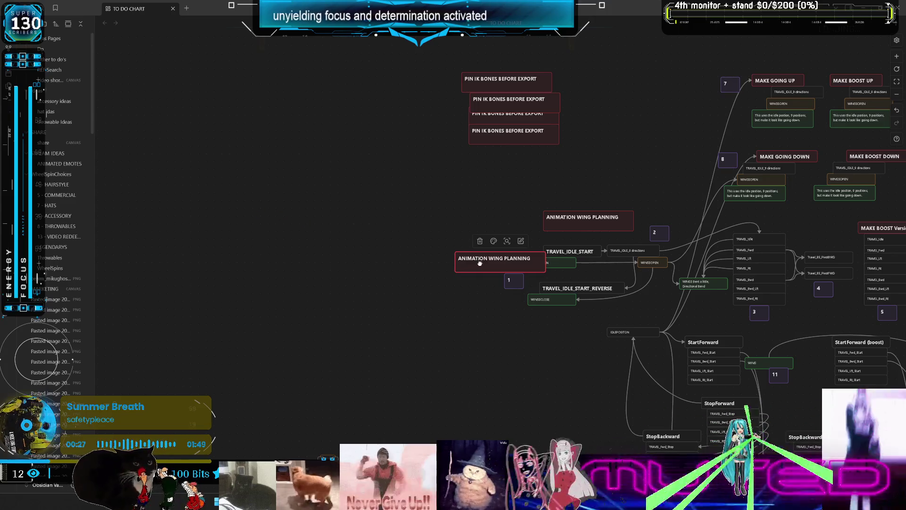
drag(479, 263, 230, 212)
double_click(249, 215)
key(BackSpace)
key(BackSpace)
key(BackSpace)
text(# TUESDAY)
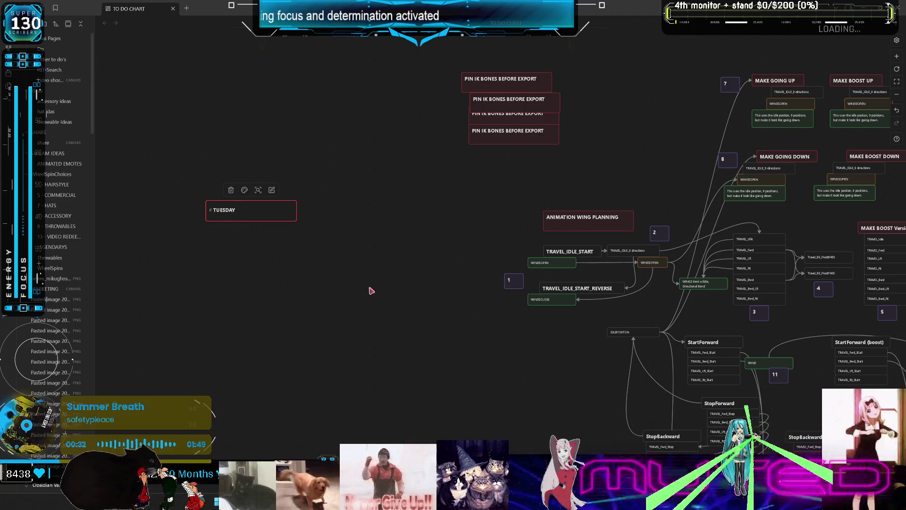
Step: Paste several copies of the TUESDAY card and stack them in a column below it
mouse_move(321, 299)
mouse_down()
mouse_move(238, 171)
mouse_move(272, 190)
mouse_up()
key(ctrl+c)
key(ctrl+v)
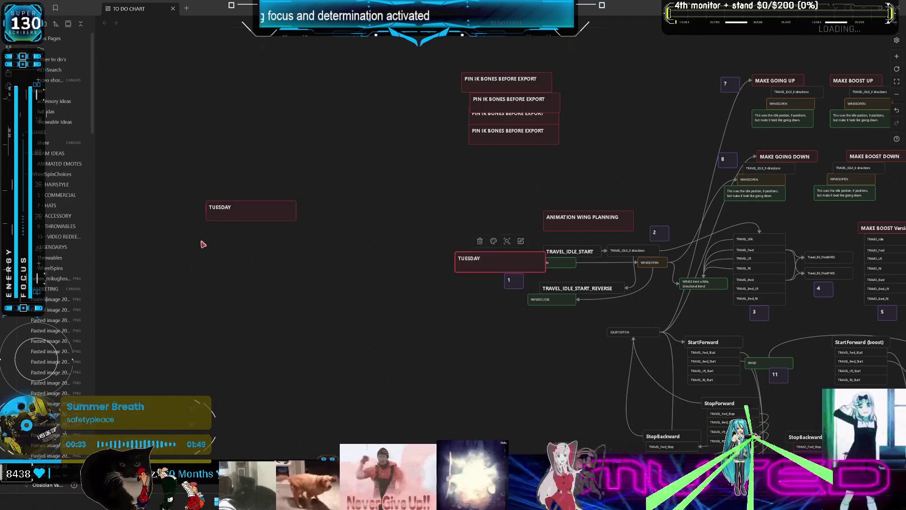
drag(500, 270, 243, 245)
key(ctrl+v)
mouse_move(472, 260)
mouse_down()
mouse_move(221, 261)
mouse_move(394, 279)
mouse_move(246, 288)
mouse_up()
key(ctrl+v)
key(ctrl+v)
drag(475, 260, 227, 313)
ctrl+scroll(250, 228, up, 5)
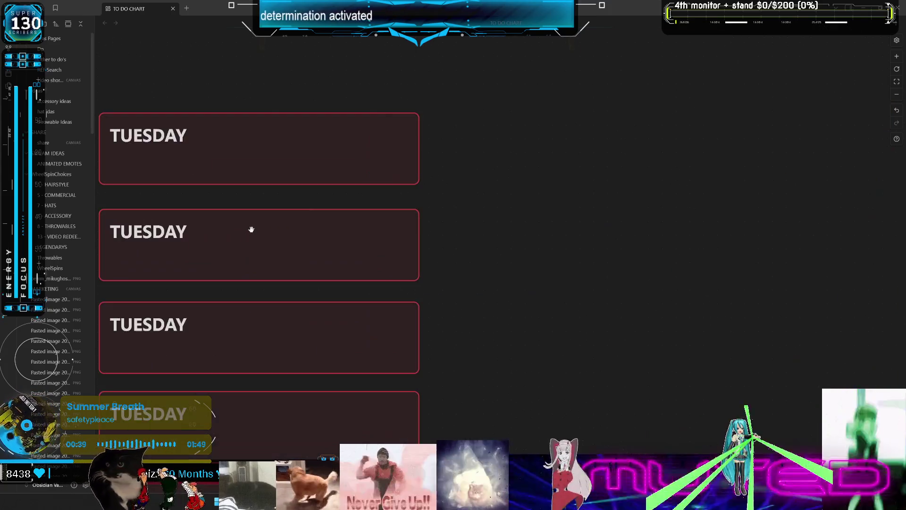
Step: Rename the second day card to WEDNESDAY
scroll(250, 229, left, 2)
scroll(251, 228, down, 1)
click(287, 158)
double_click(287, 158)
double_click(272, 177)
text(WD)
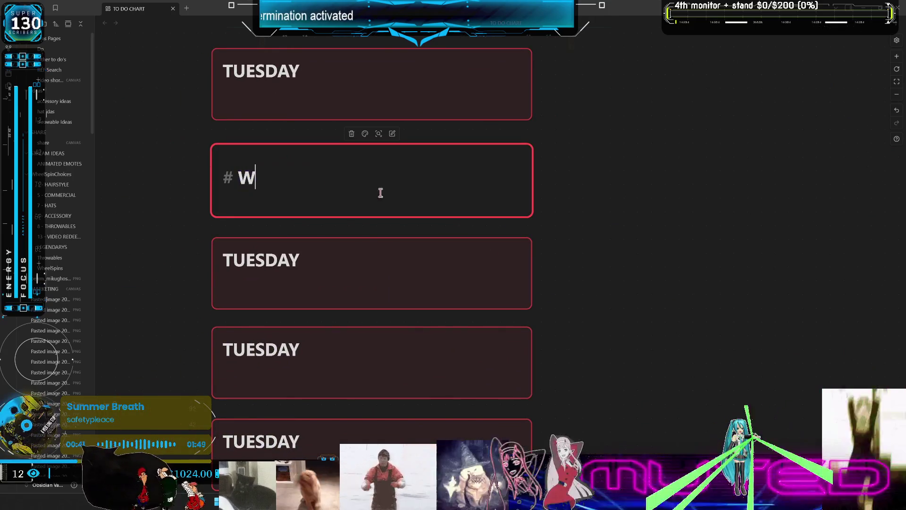
key(BackSpace)
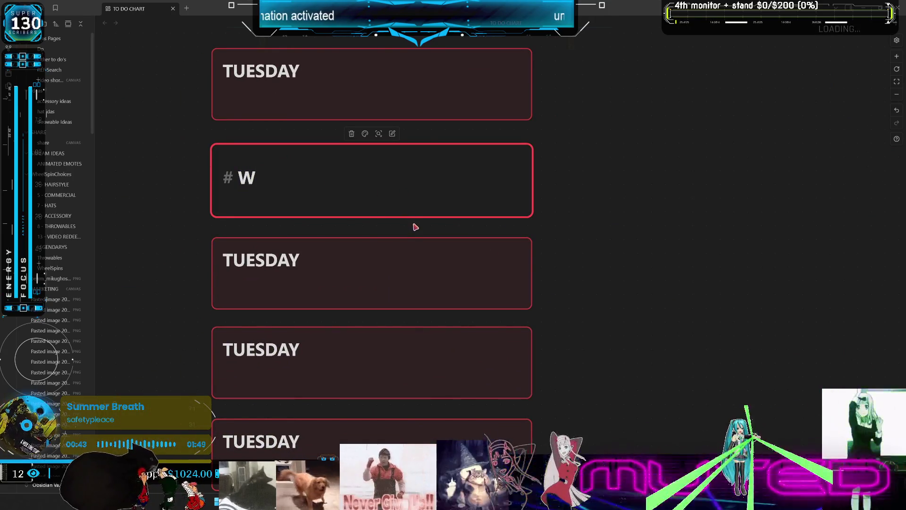
text(EDNE)
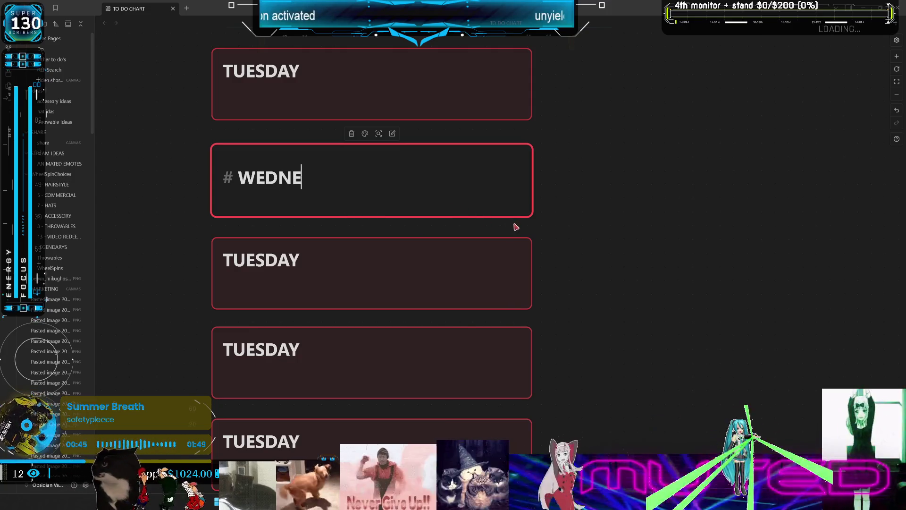
text(SDAY)
click(613, 277)
Step: Rename the third and fourth day cards to THURSDAY and FRIDAY
double_click(279, 267)
drag(252, 270, 313, 271)
text(HURSDAY)
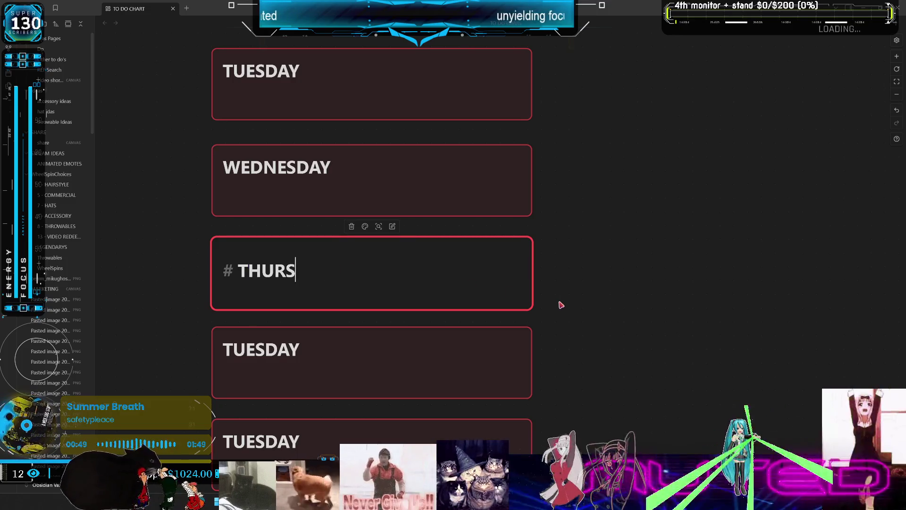
click(273, 341)
double_click(273, 343)
mouse_move(238, 360)
mouse_down()
mouse_move(579, 354)
mouse_move(275, 350)
mouse_move(289, 345)
mouse_up()
text(FR)
click(272, 357)
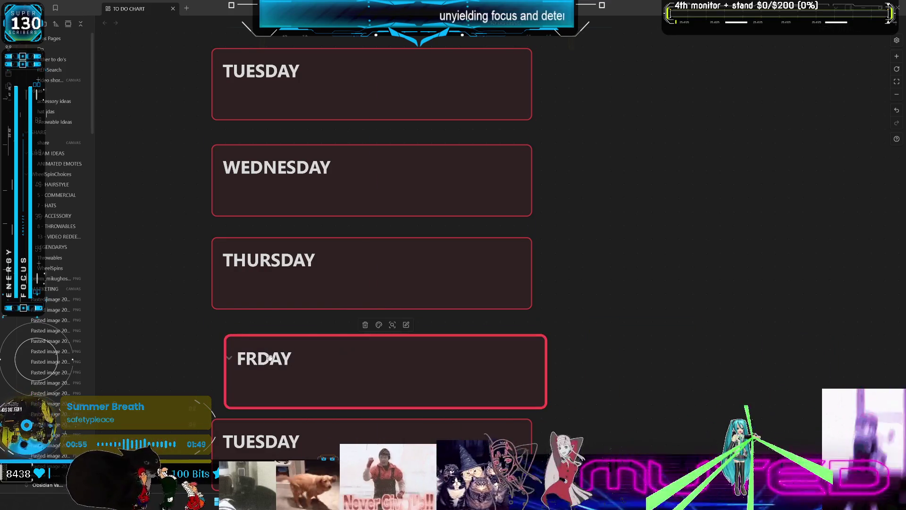
double_click(261, 363)
click(276, 367)
text(I)
click(613, 423)
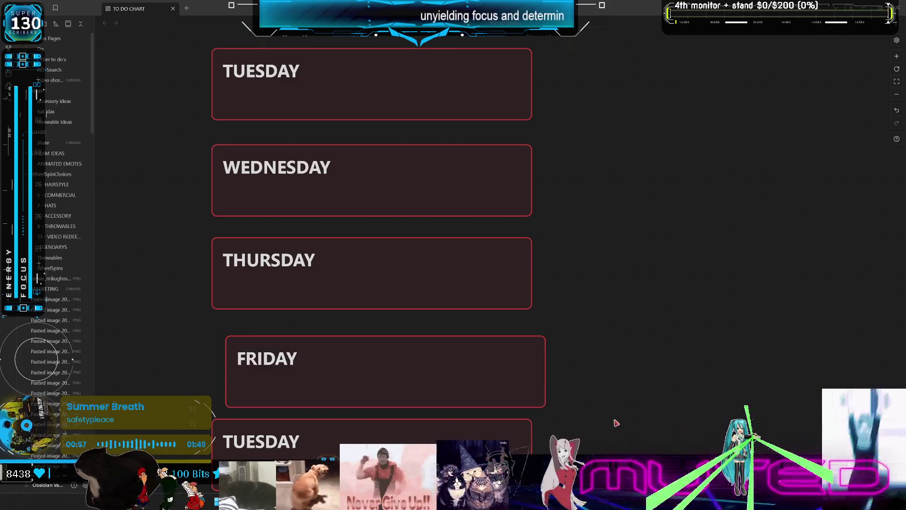
Step: Rename the last day card to SATURDAY
scroll(609, 340, down, 3)
click(293, 336)
double_click(295, 342)
drag(295, 342, 252, 343)
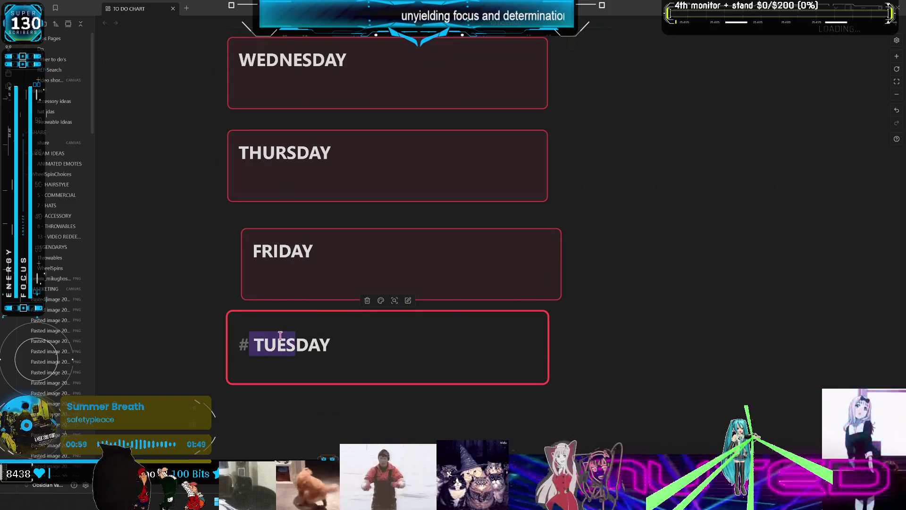
key(BackSpace)
text(S)
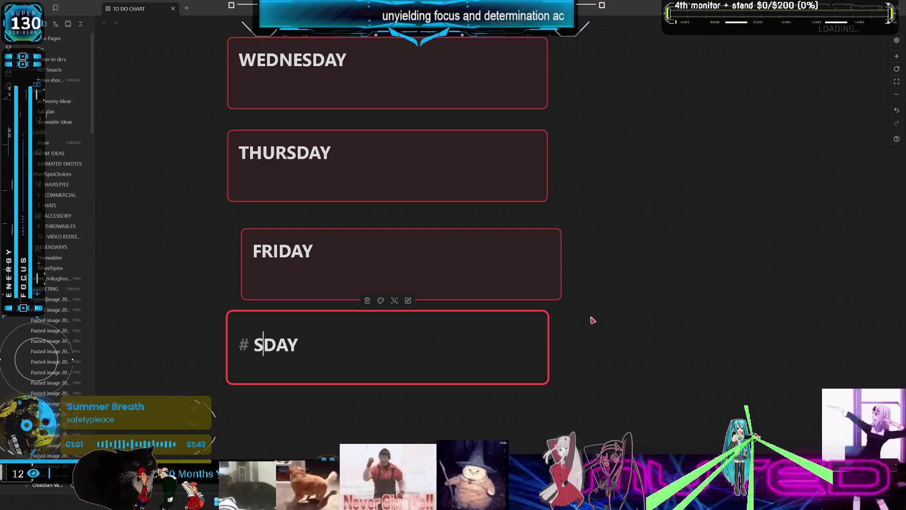
text(ATURDA)
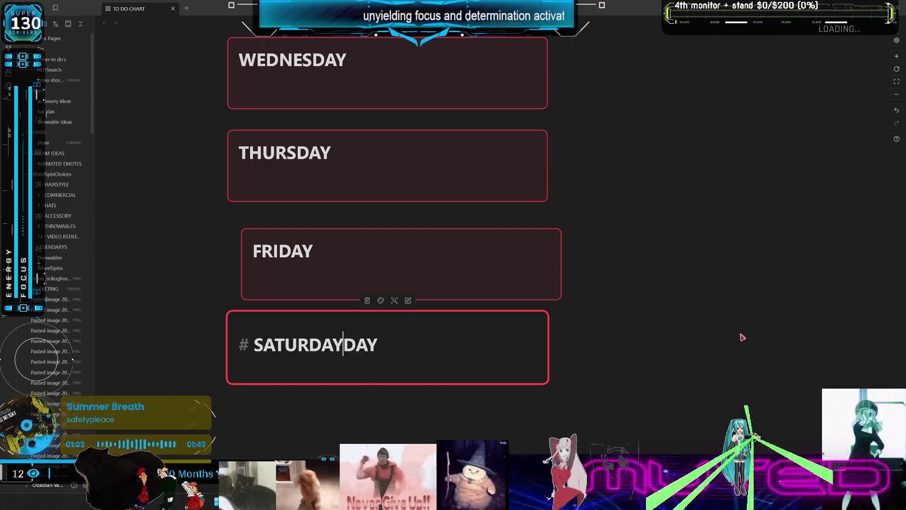
key(BackSpace)
key(BackSpace)
click(672, 313)
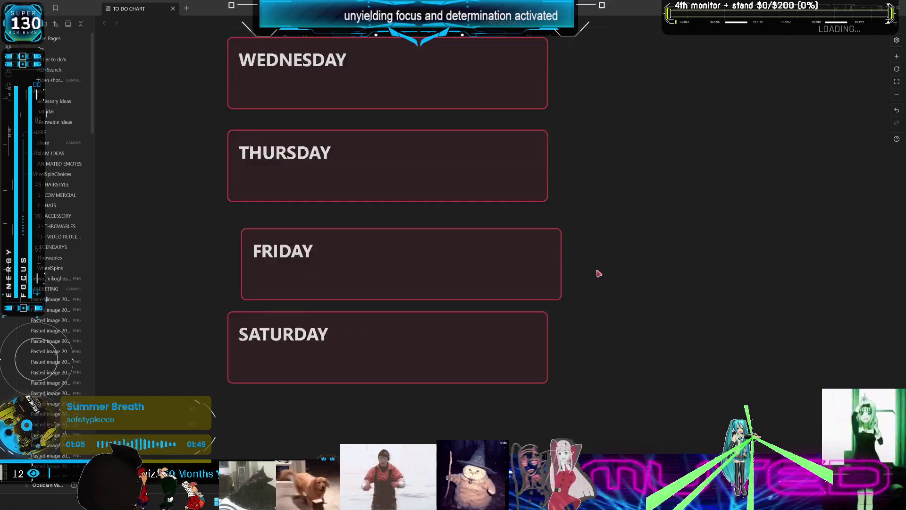
Step: Align the FRIDAY card with the column and place a TUESDAY copy beside the first TUESDAY card
ctrl+scroll(598, 273, down, 3)
drag(438, 300, 431, 297)
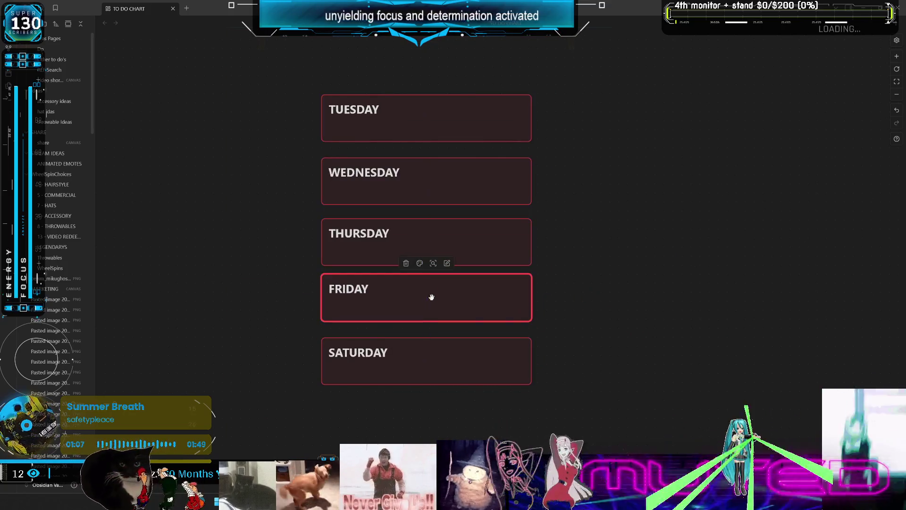
scroll(644, 318, up, 1)
mouse_move(643, 332)
mouse_down()
mouse_move(526, 338)
mouse_move(495, 356)
mouse_move(536, 356)
mouse_move(498, 354)
mouse_up()
key(ctrl+c)
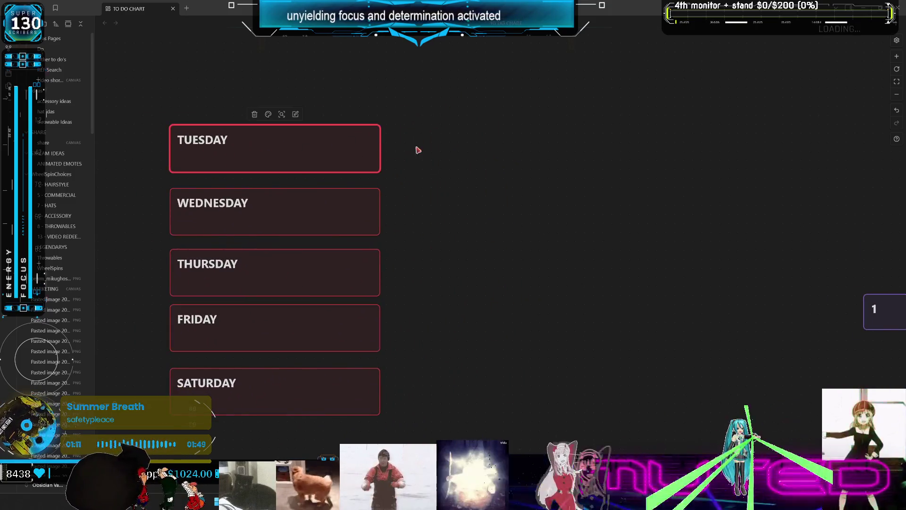
key(ctrl+v)
key(Escape)
drag(433, 257, 435, 148)
Step: Retitle the card beside TUESDAY to MAKE ALL FLYING ANIMATIONS
double_click(424, 147)
double_click(415, 149)
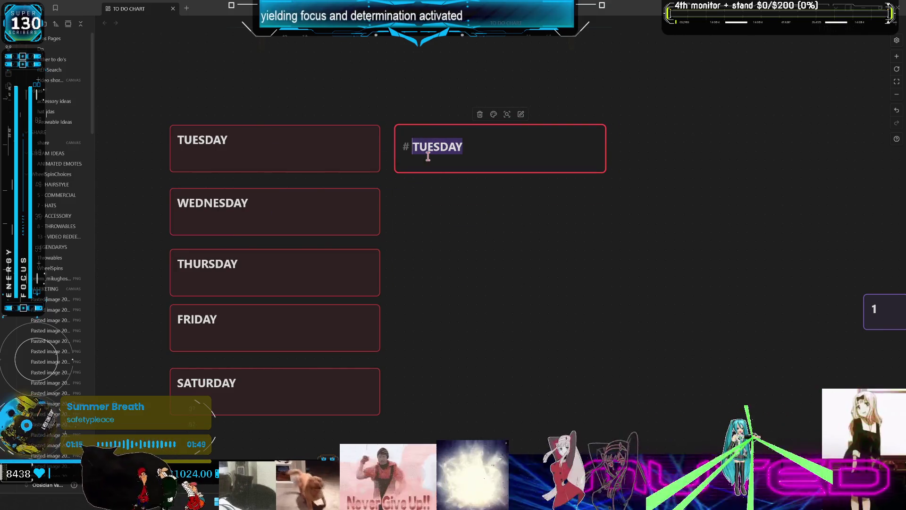
text(MAKE ALL FLY)
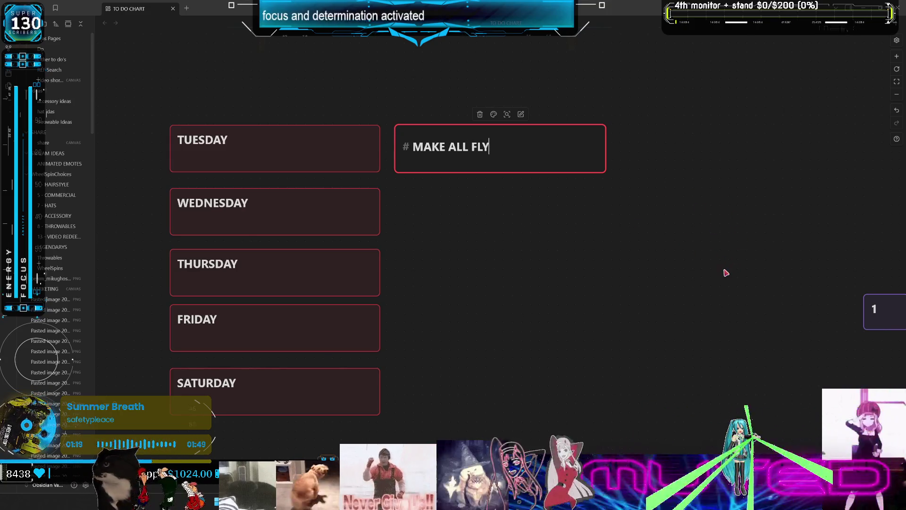
text(ING ANIMATTTTIO)
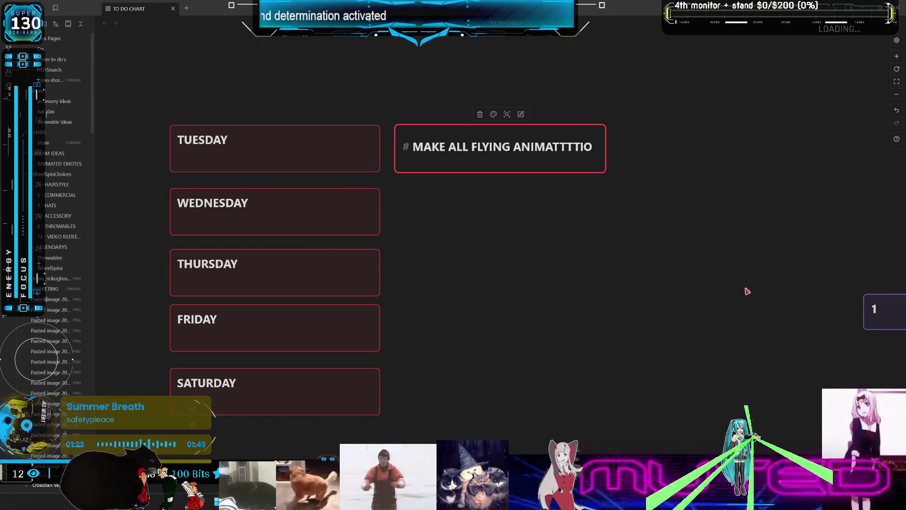
text(ND)
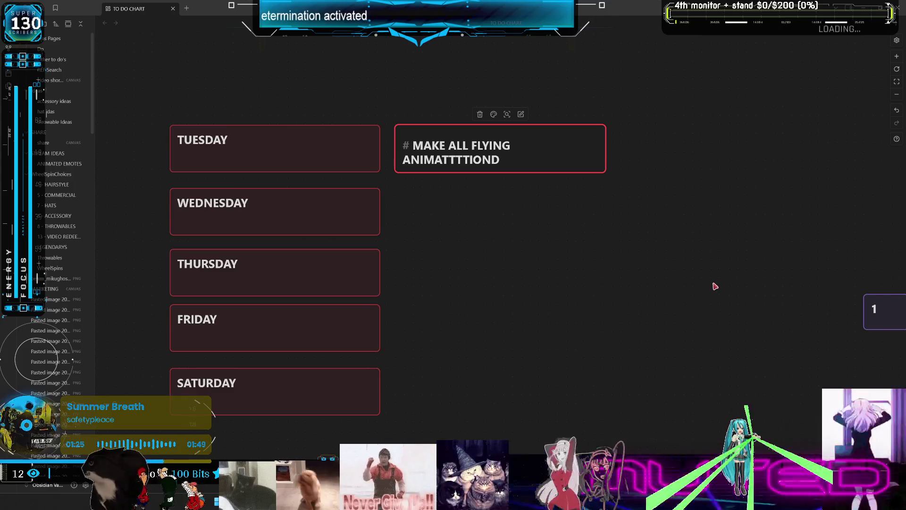
key(BackSpace)
text(S)
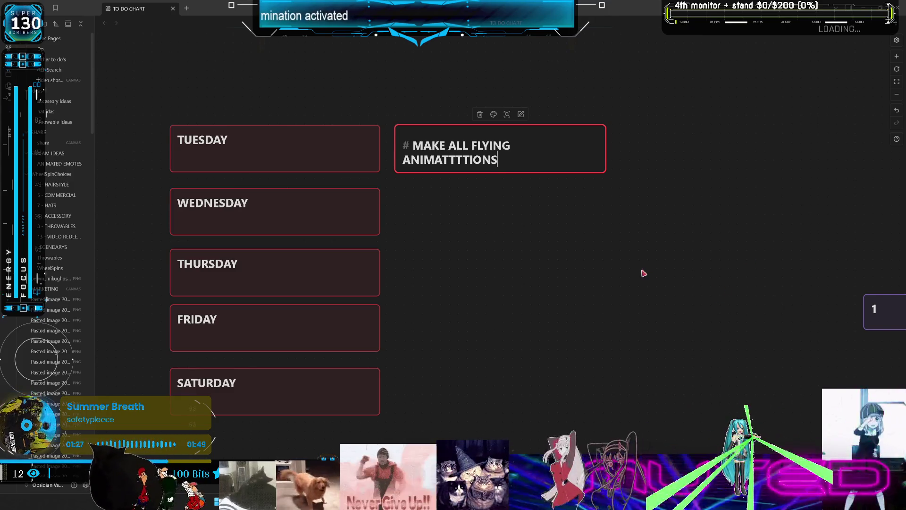
key(Left)
key(Left)
key(Left)
key(BackSpace)
key(BackSpace)
key(BackSpace)
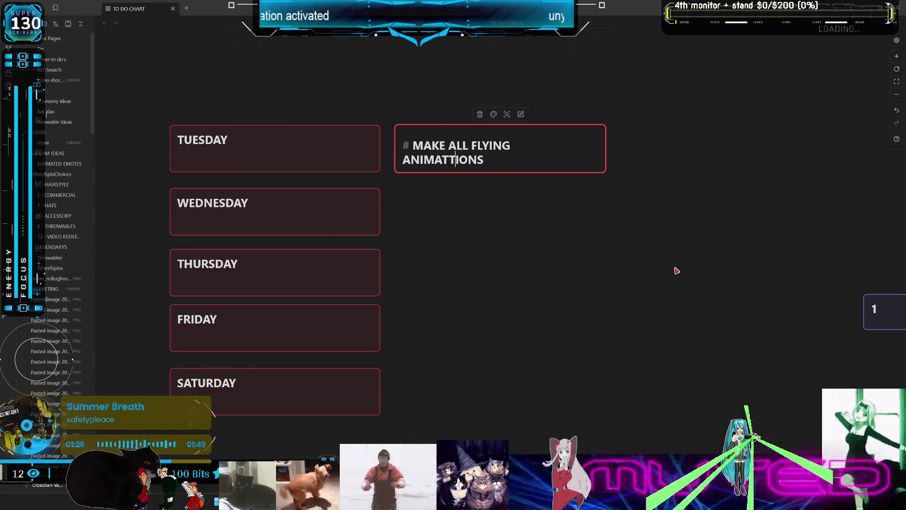
click(656, 253)
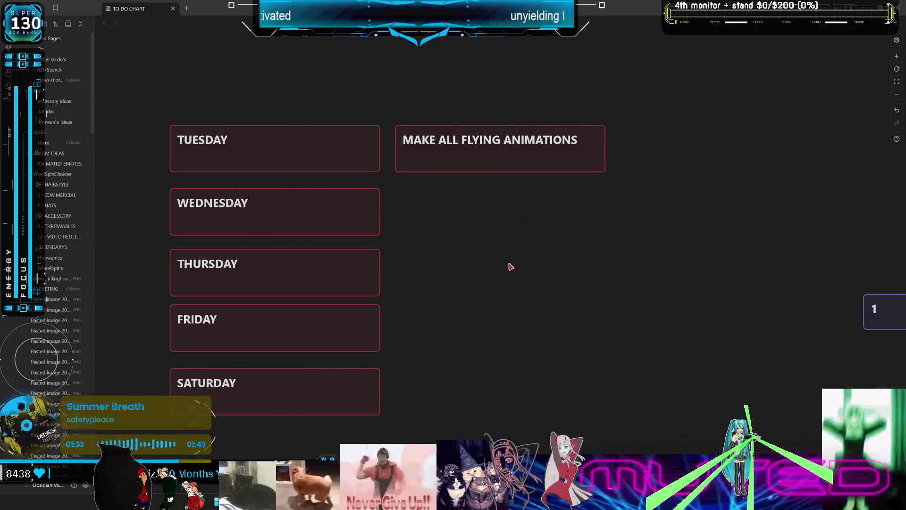
Step: Copy the task card beside WEDNESDAY and retitle it RETARGET ALL OTHE ANIMATIONS
click(330, 214)
mouse_move(483, 156)
alt+mouse_down()
mouse_move(477, 269)
mouse_move(470, 220)
alt+mouse_up()
double_click(458, 206)
drag(411, 208, 585, 211)
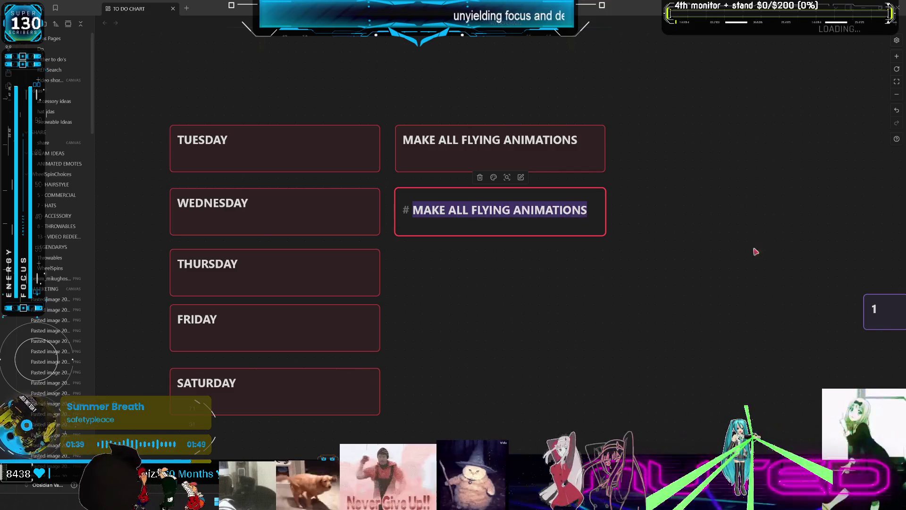
text(RETARGET )
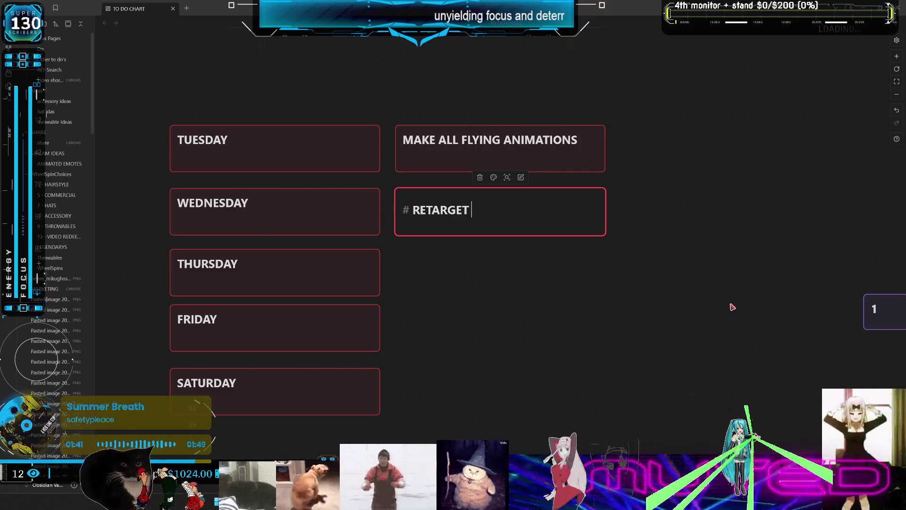
text(ALL OTHE ANIMATIONMS)
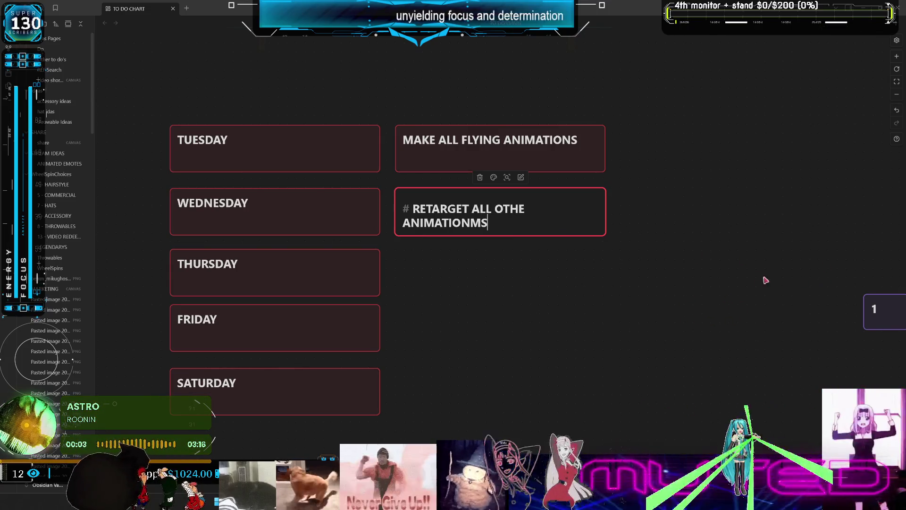
key(Left)
key(BackSpace)
click(789, 285)
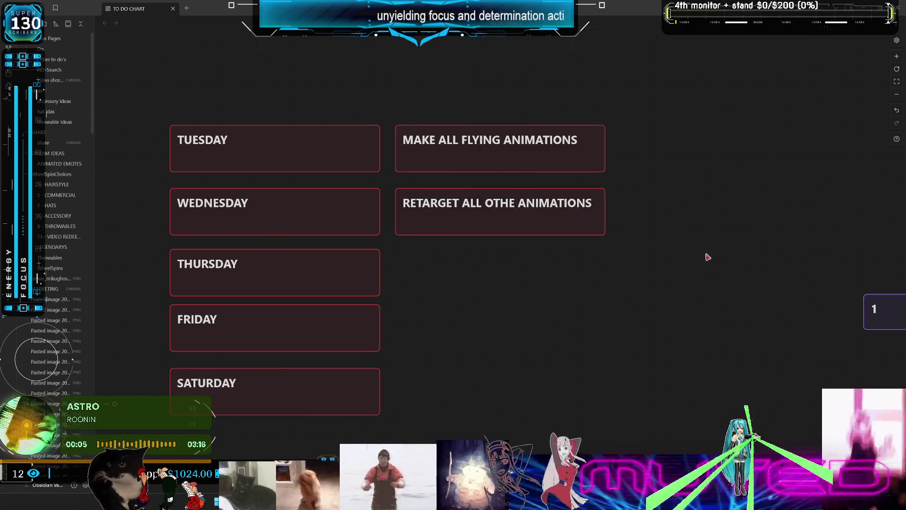
click(466, 212)
Step: Paste a copy of the RETARGET card just below it, beside THURSDAY, and clear its text
key(ctrl+c)
key(ctrl+v)
drag(483, 262, 474, 272)
double_click(474, 272)
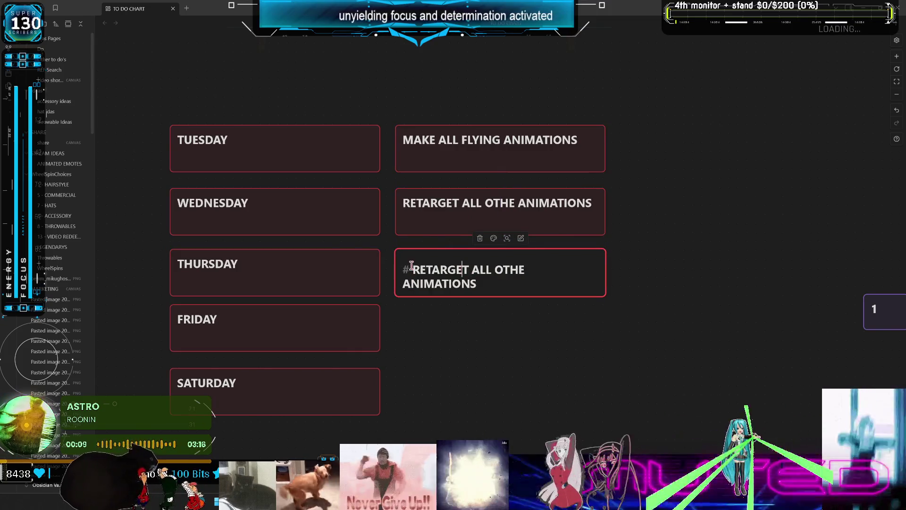
drag(410, 267, 473, 284)
text(S)
key(BackSpace)
Step: Enter REBUILD PROJCT INTO 5.7 WITH C++ CLASSES & MIGRATE/UPDATE PLUGINS as the card text
text(REBUILD P)
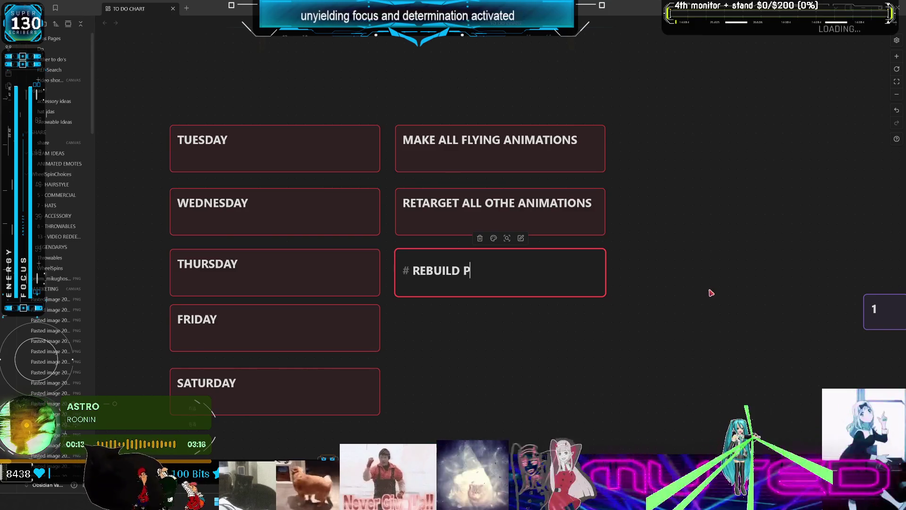
text(ROJCT INT)
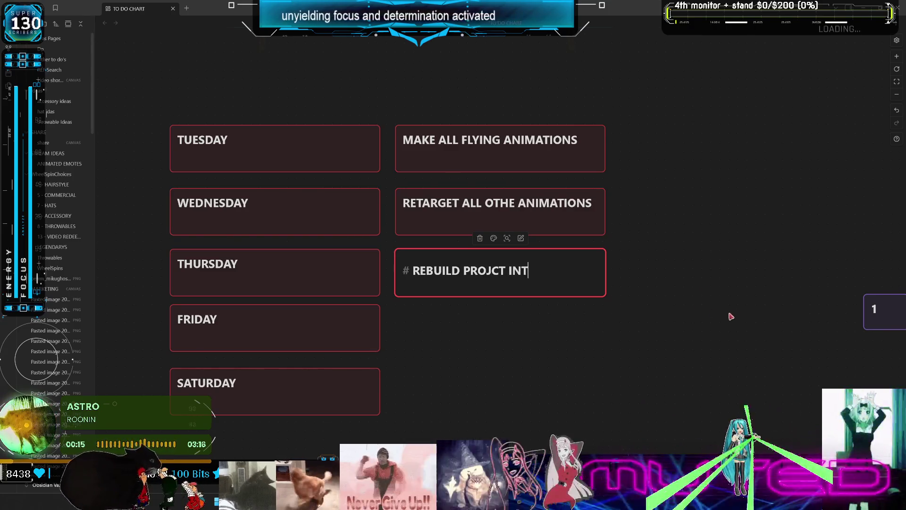
text(O 5.7)
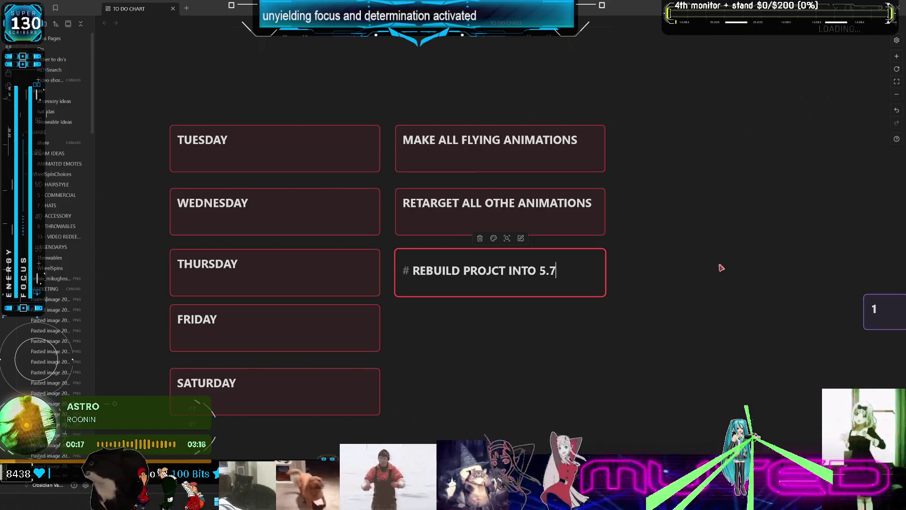
text( WITH C)
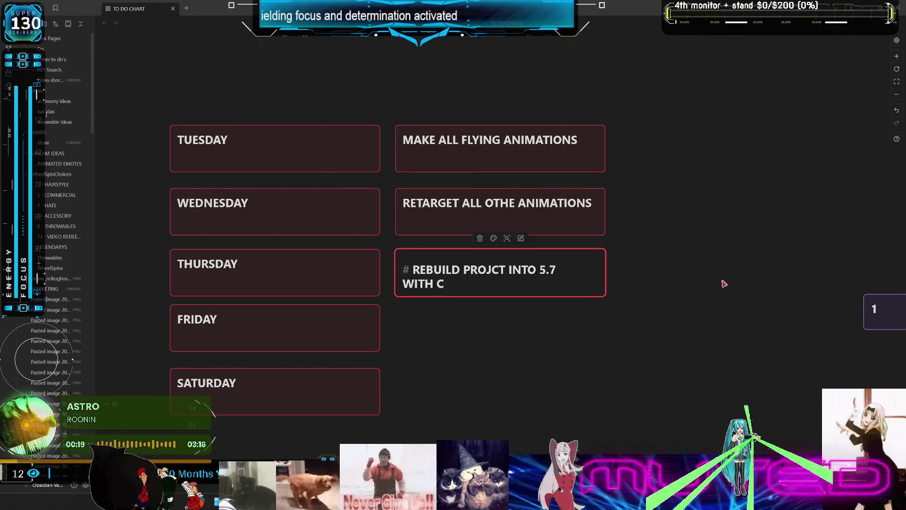
text(++ CLAS)
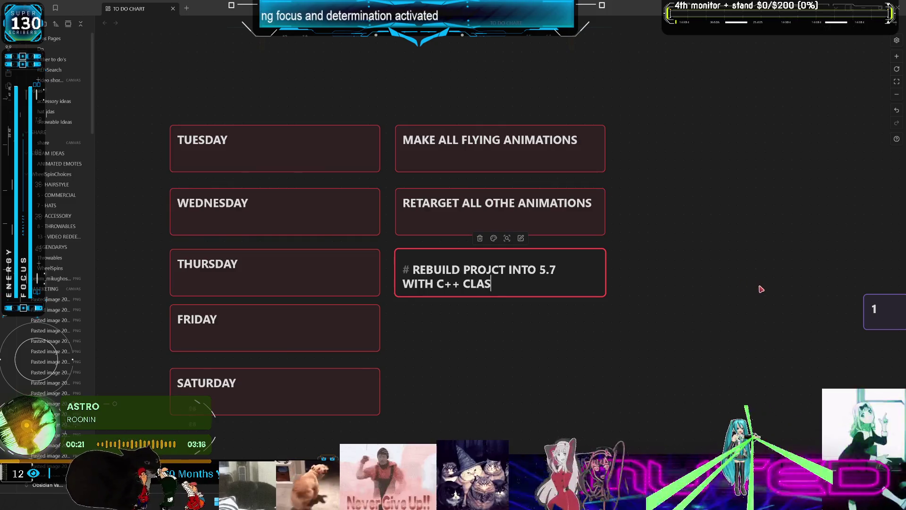
text(SES )
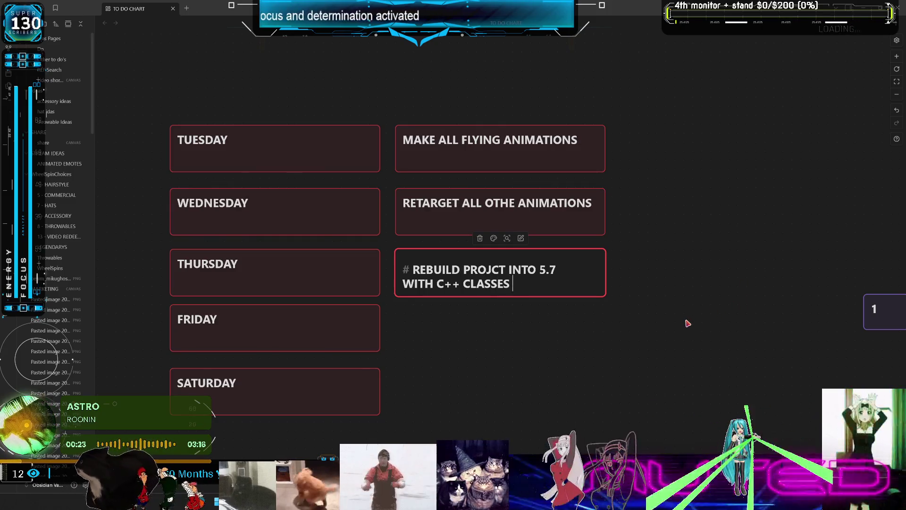
text(^)
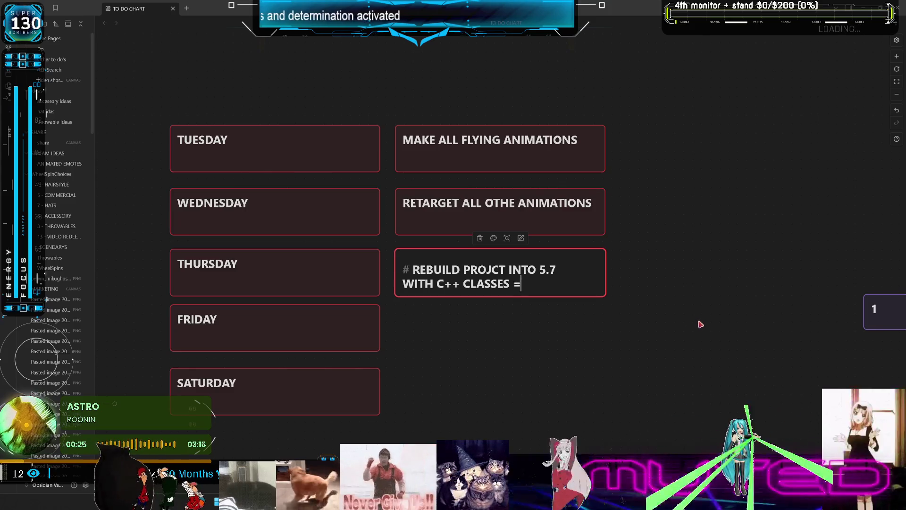
key(BackSpace)
text(& M)
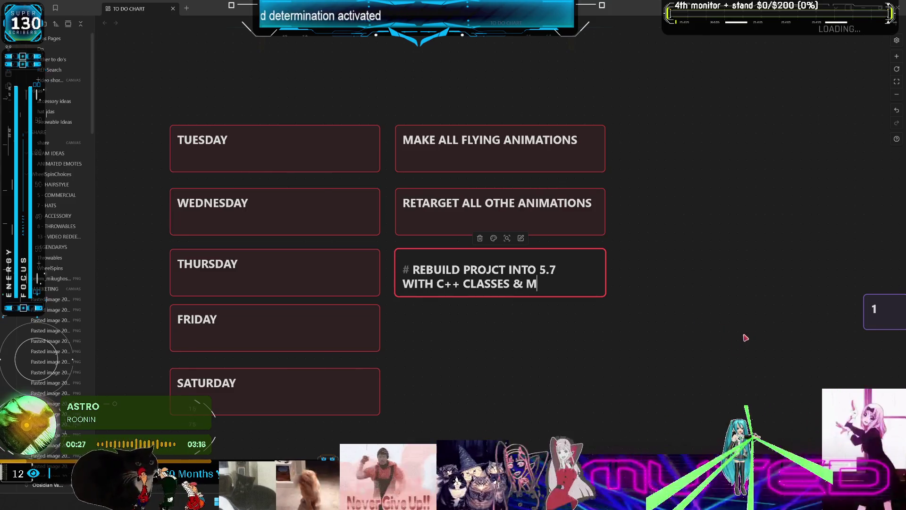
text(IGRATE/)
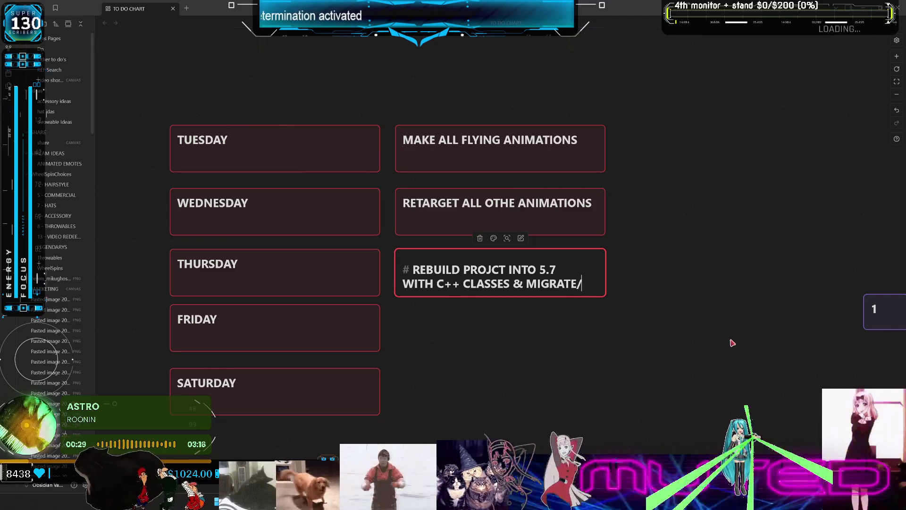
text(UPDATE PLUGINAS)
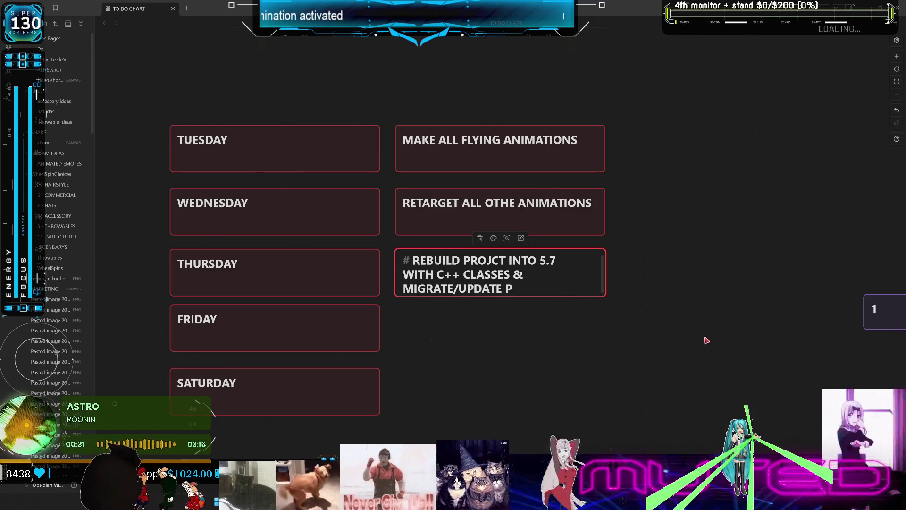
key(BackSpace)
key(BackSpace)
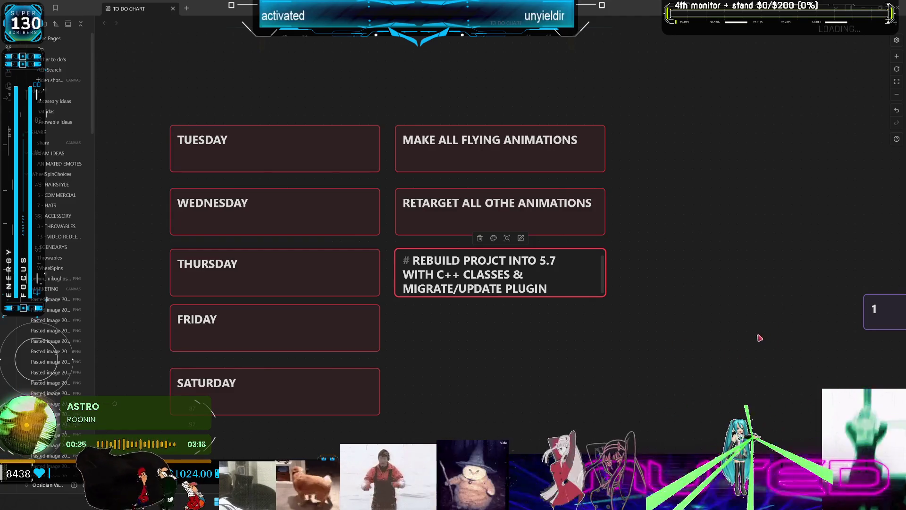
text(S)
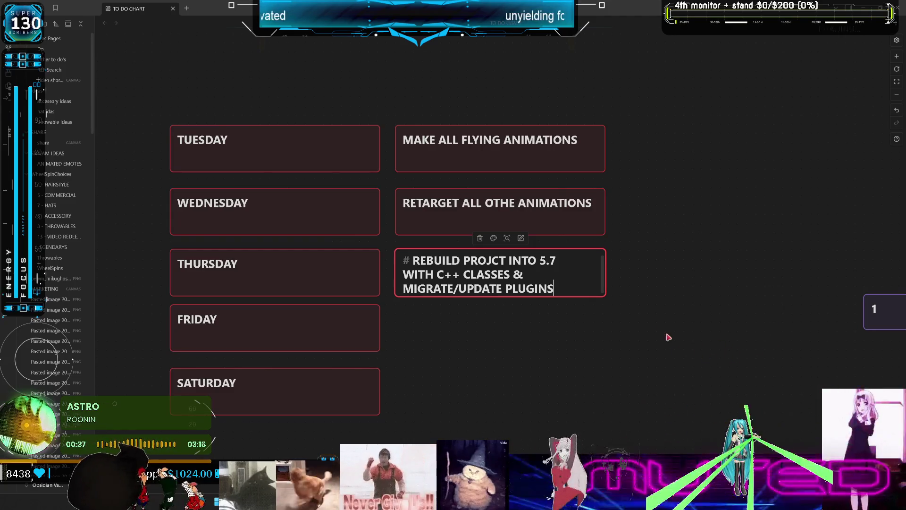
click(677, 344)
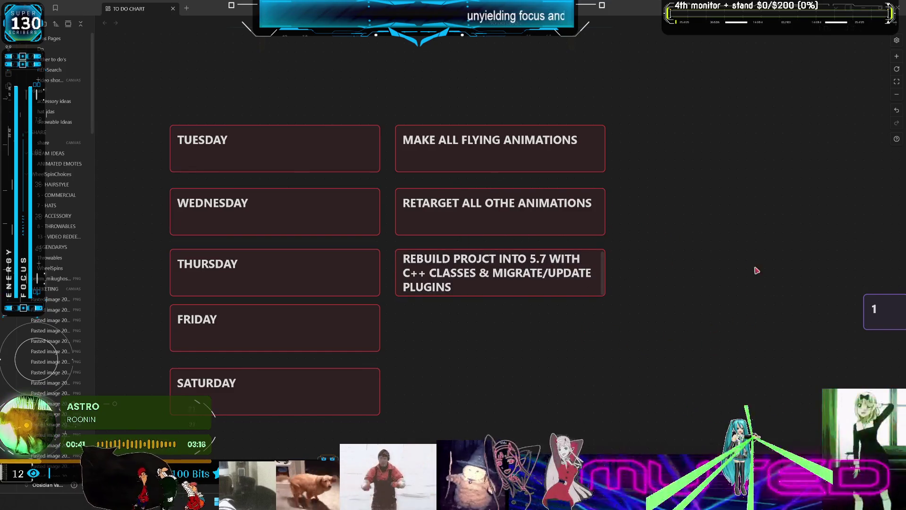
double_click(559, 208)
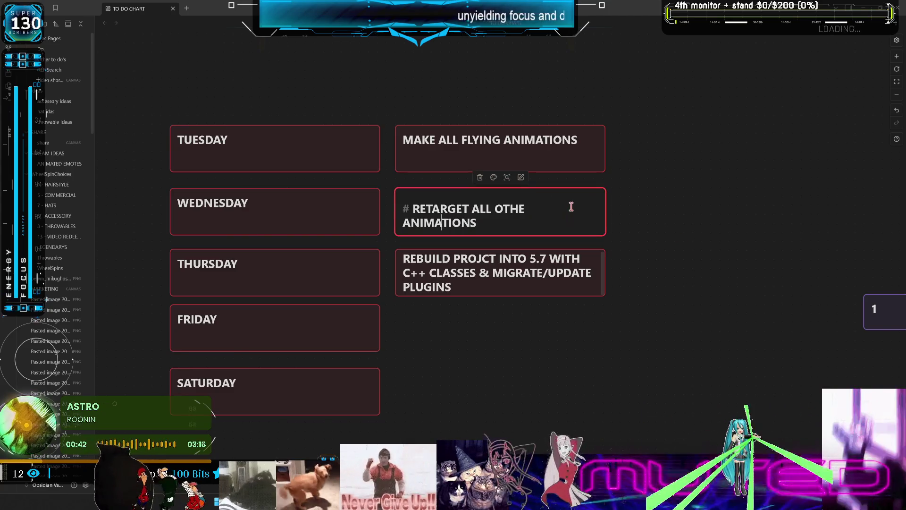
Step: Correct OTHE to OF THE and append ', MAKE IK GRAPHS' to the RETARGET card
click(504, 208)
text(F)
click(519, 222)
text(, MAKE )
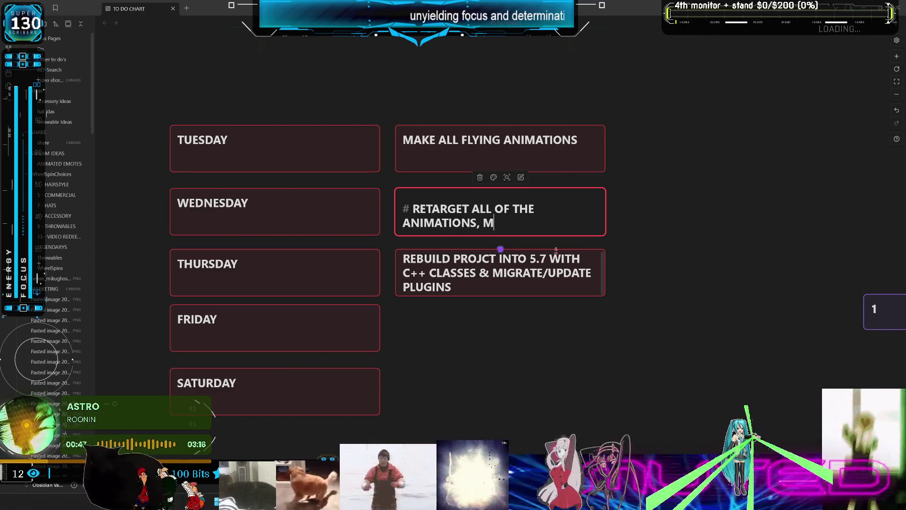
text(O)
key(BackSpace)
text(IK)
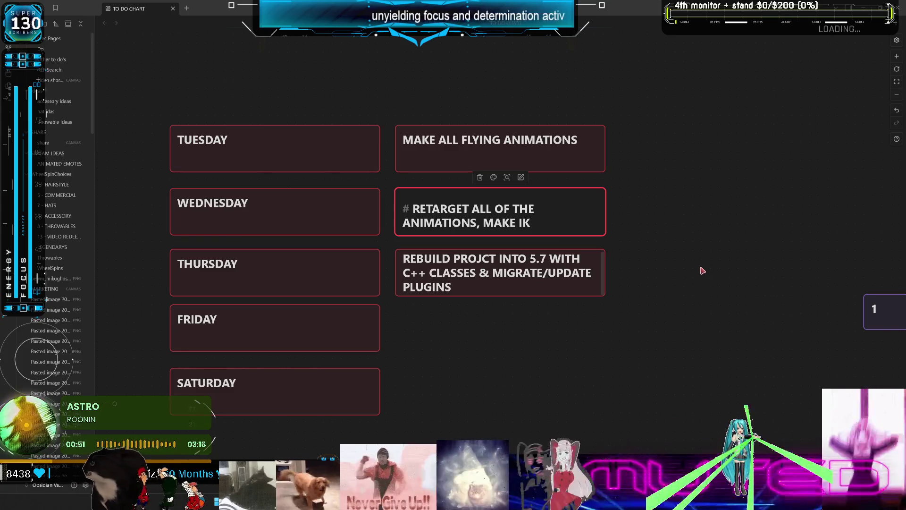
text( GRAPHS)
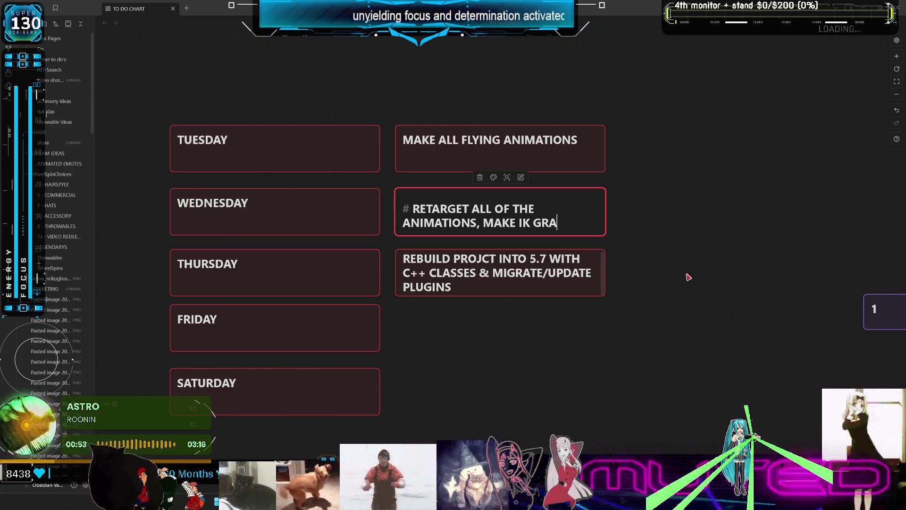
click(759, 289)
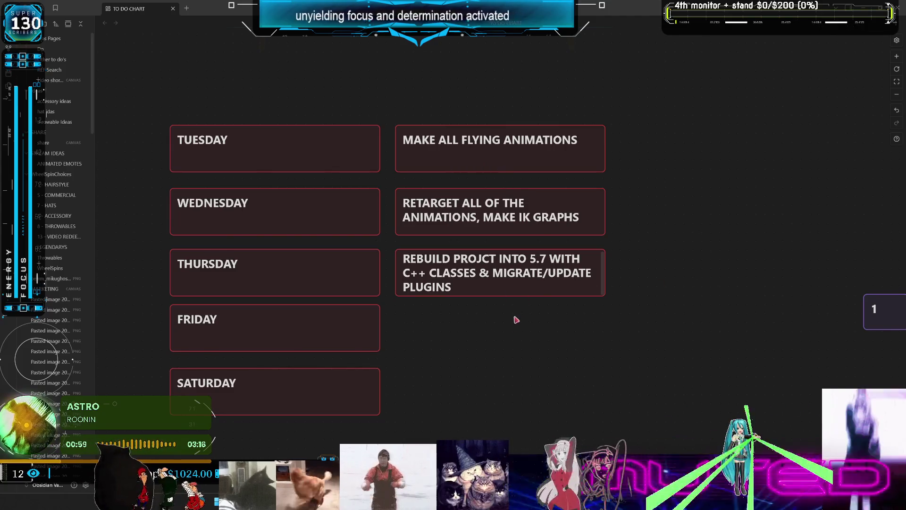
Step: Duplicate the REBUILD card into the row beside FRIDAY and select its text
drag(515, 319, 505, 311)
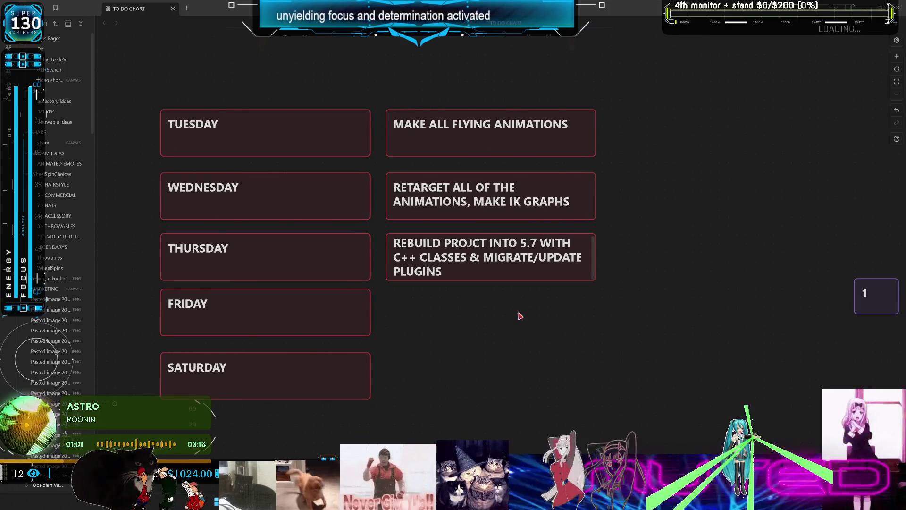
click(545, 274)
mouse_move(428, 254)
alt+mouse_down()
mouse_move(427, 310)
mouse_move(560, 379)
alt+mouse_up()
double_click(427, 310)
click(409, 309)
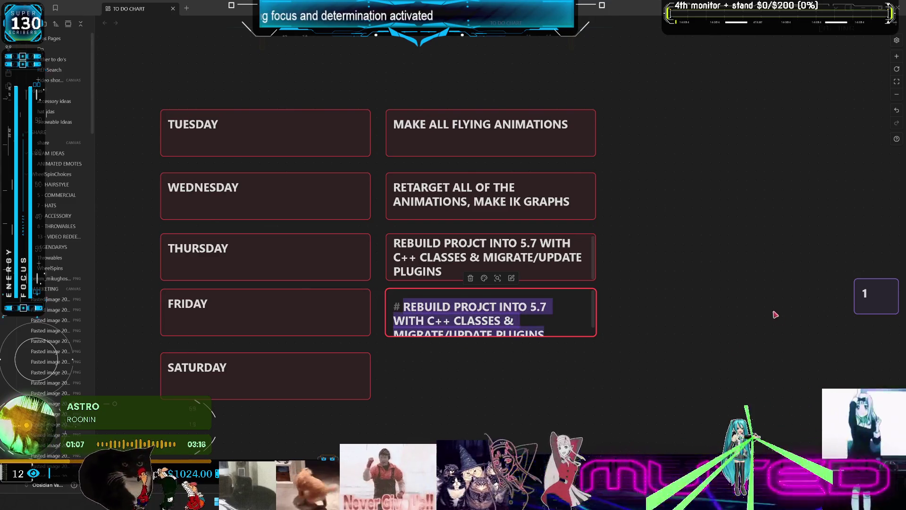
Step: Replace the copied card's text with REPOSITION ALL POSITIONAL SETTINGS
text(REPOSITOIO)
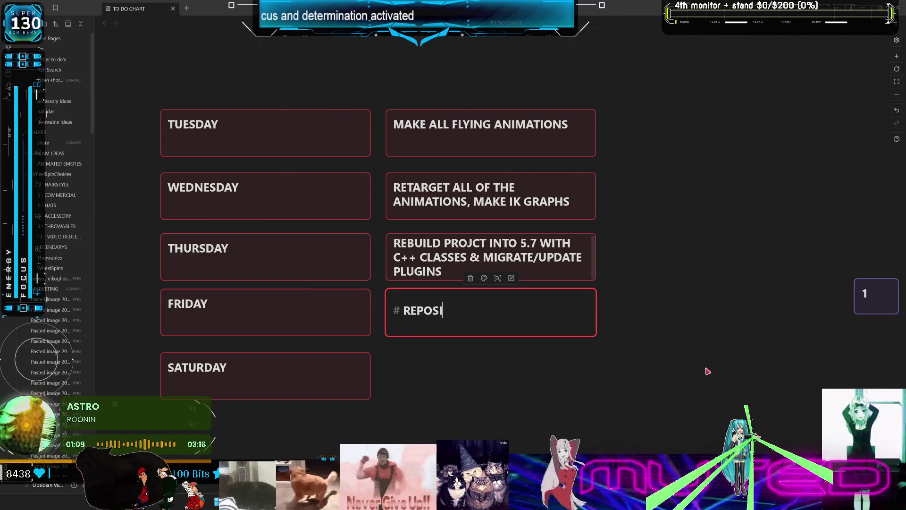
key(BackSpace)
key(BackSpace)
key(BackSpace)
text(ION ALL SETTINGF)
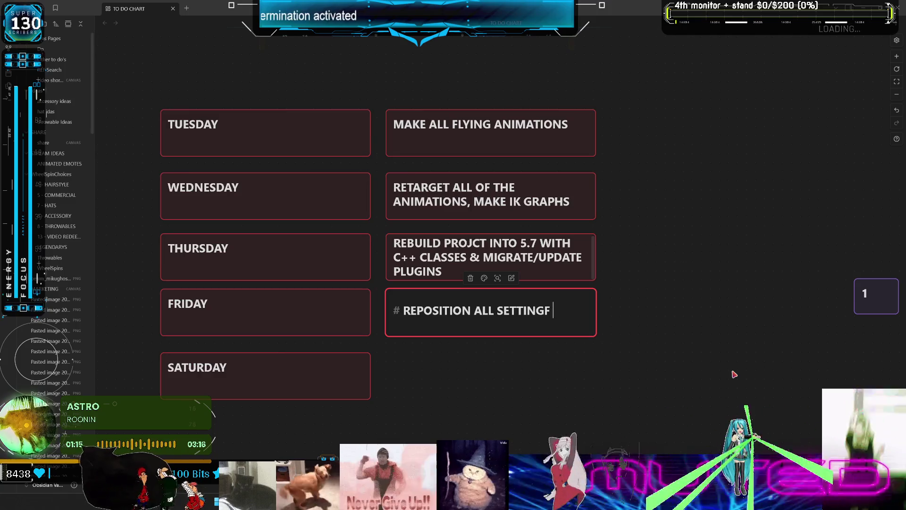
text( WITH =)
key(BackSpace)
key(BackSpace)
key(BackSpace)
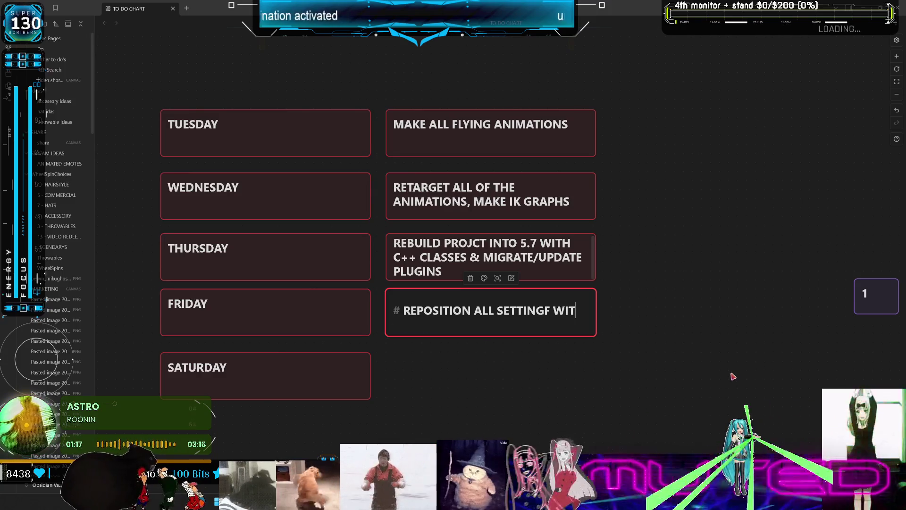
text(GS WITRH)
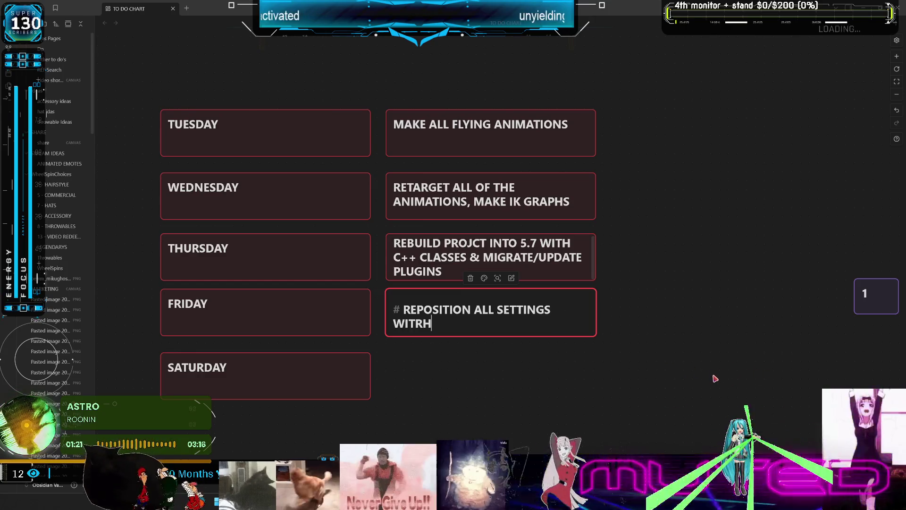
key(BackSpace)
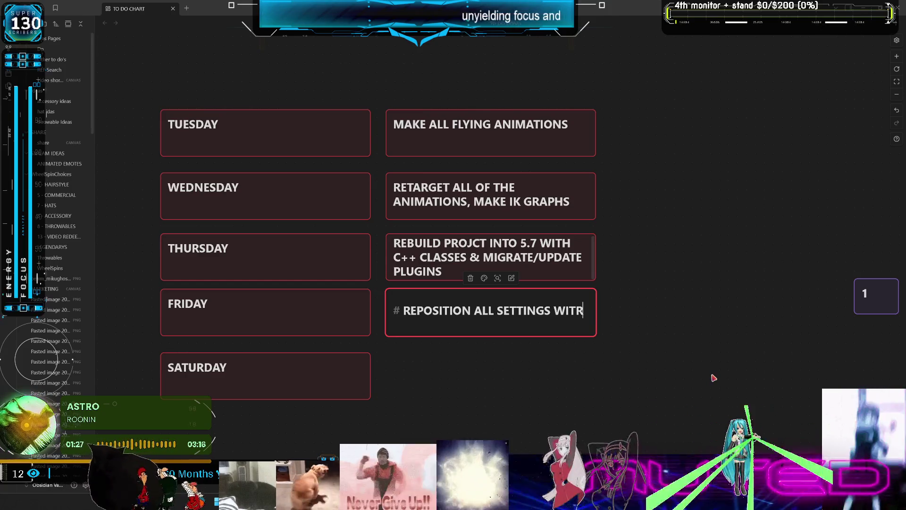
key(BackSpace)
key(BackSpace)
key(BackSpace)
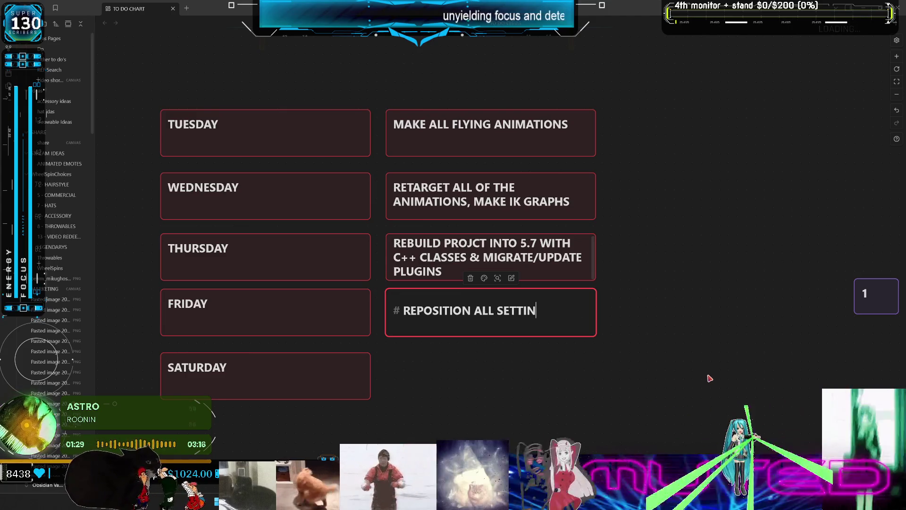
key(BackSpace)
key(BackSpace)
key(BackSpace)
text(POS)
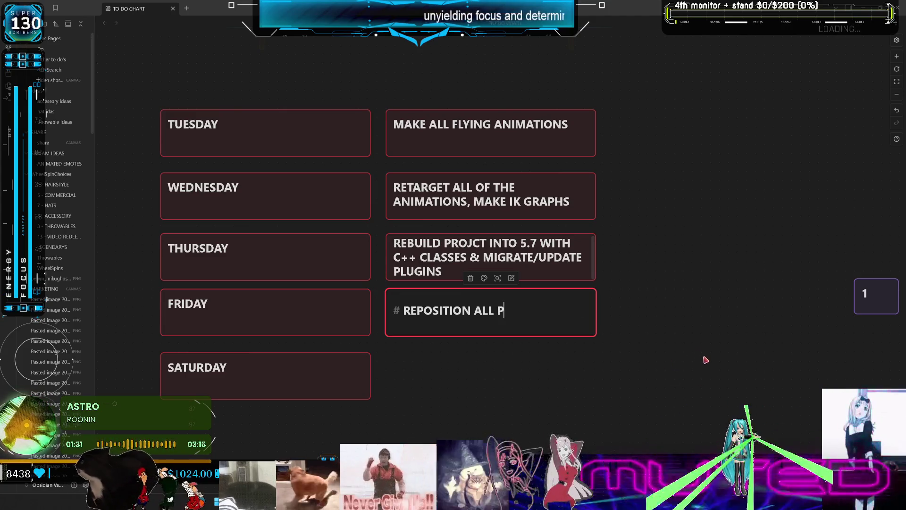
text(ITIONA)
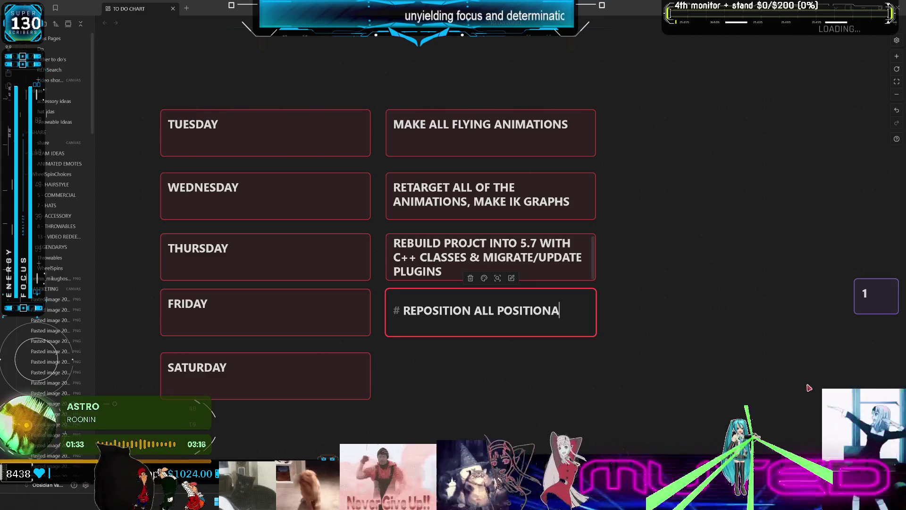
text(L SETTINGS)
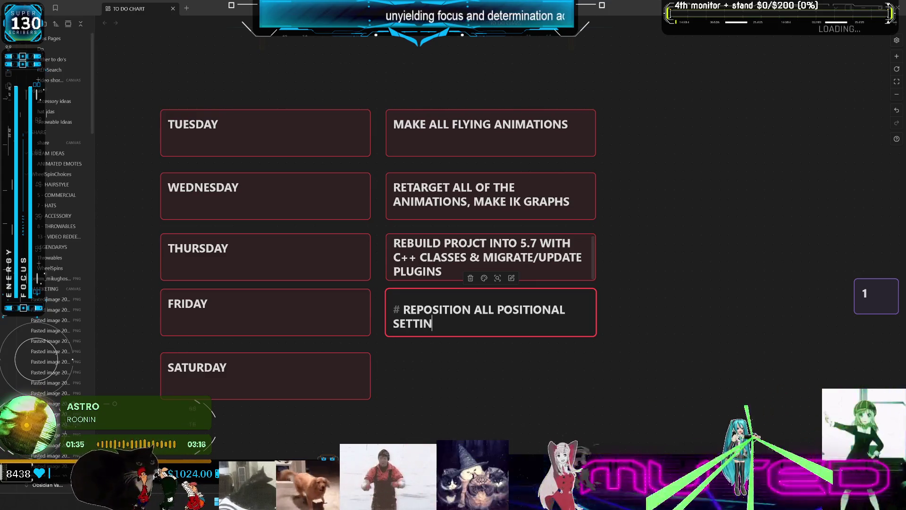
click(797, 403)
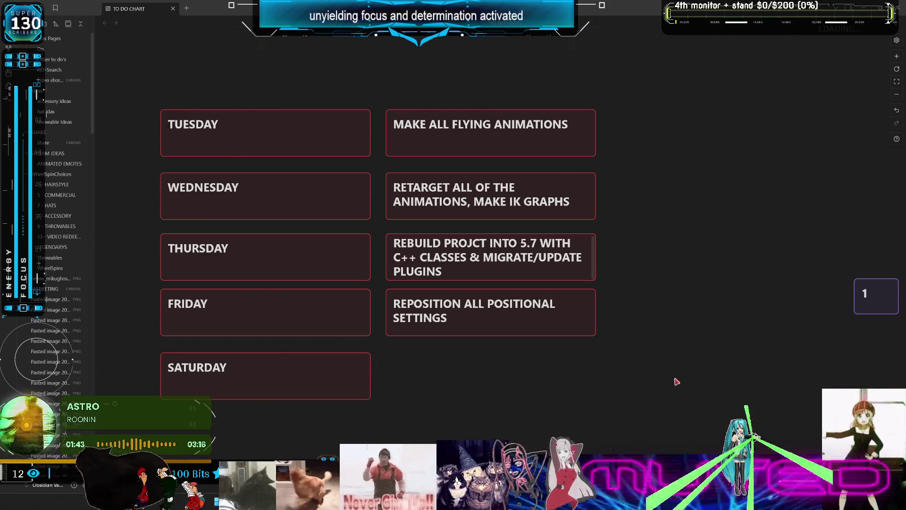
Step: Append ', UPDATE SAVE DATA' to the REPOSITION card
click(489, 333)
click(488, 318)
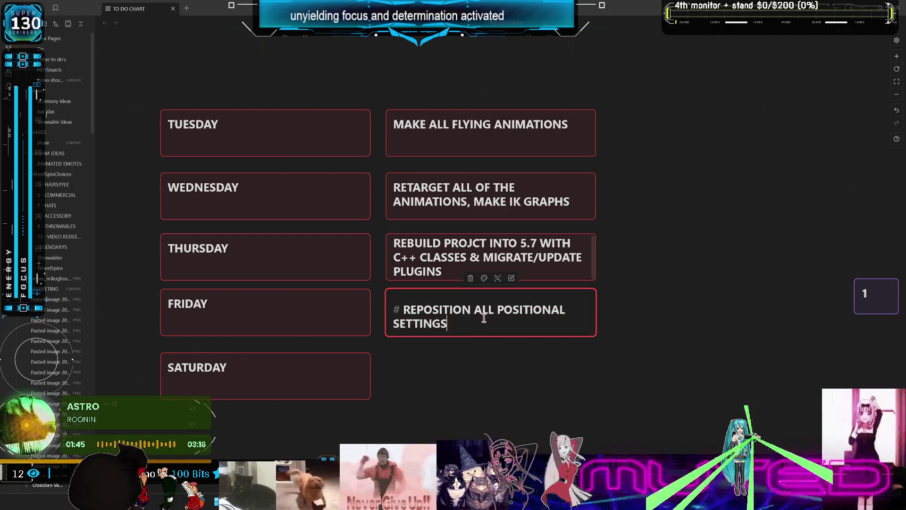
text(, UP)
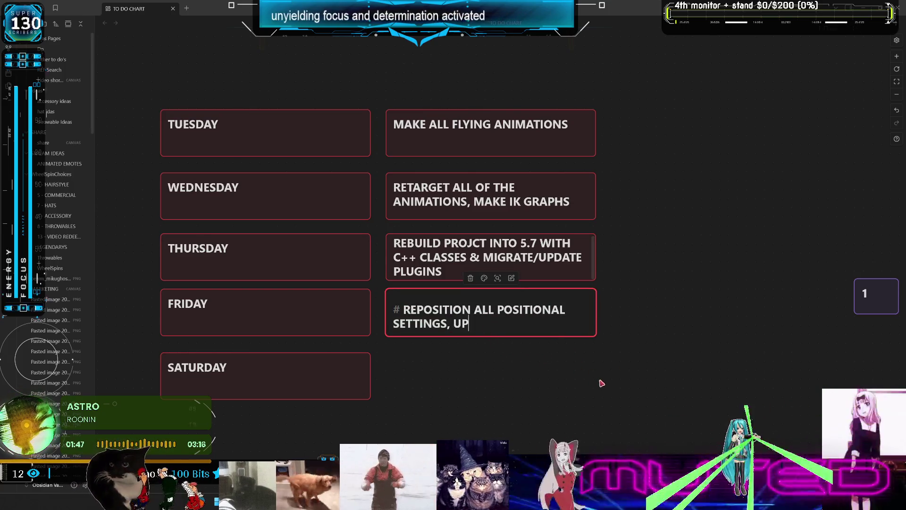
text(DATE SAVE )
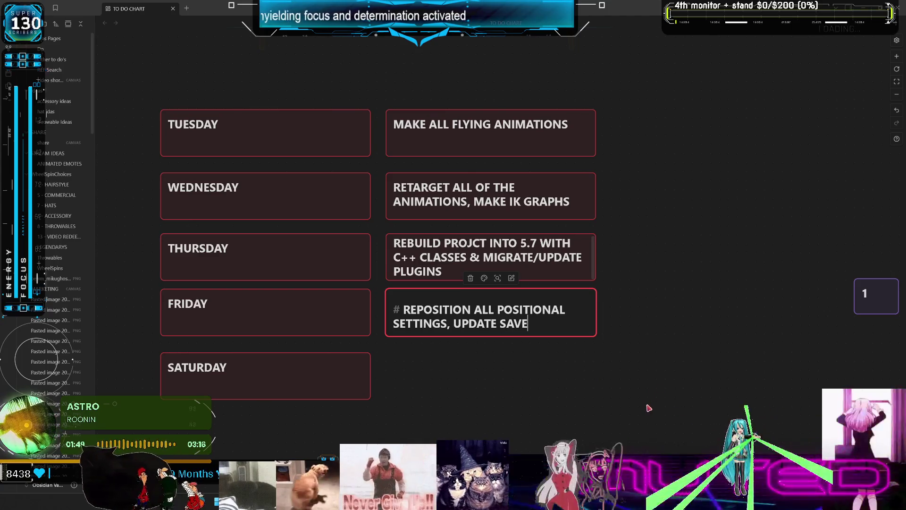
text(DATA)
click(675, 372)
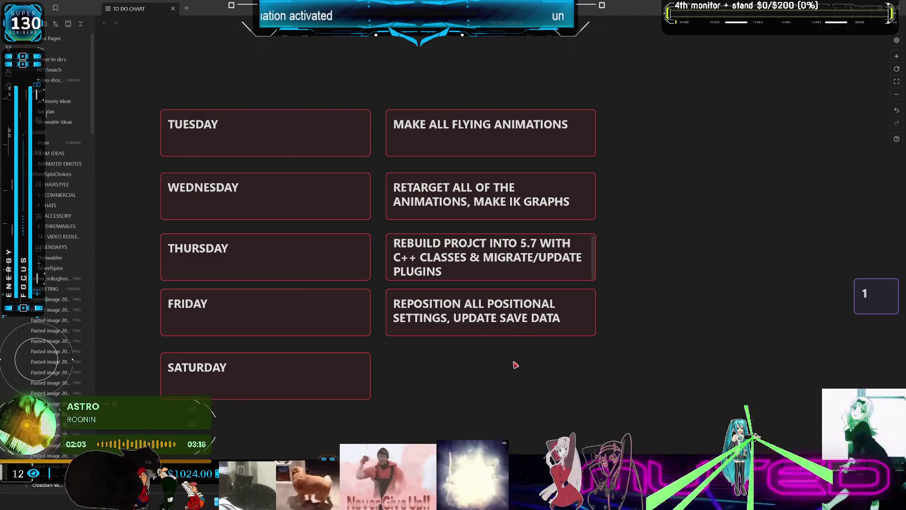
Step: Duplicate the Friday task card into the Saturday slot and retype it as RESIZE UPDATE ALL HAIR
drag(642, 358, 532, 305)
key(ctrl+v)
drag(453, 267, 502, 376)
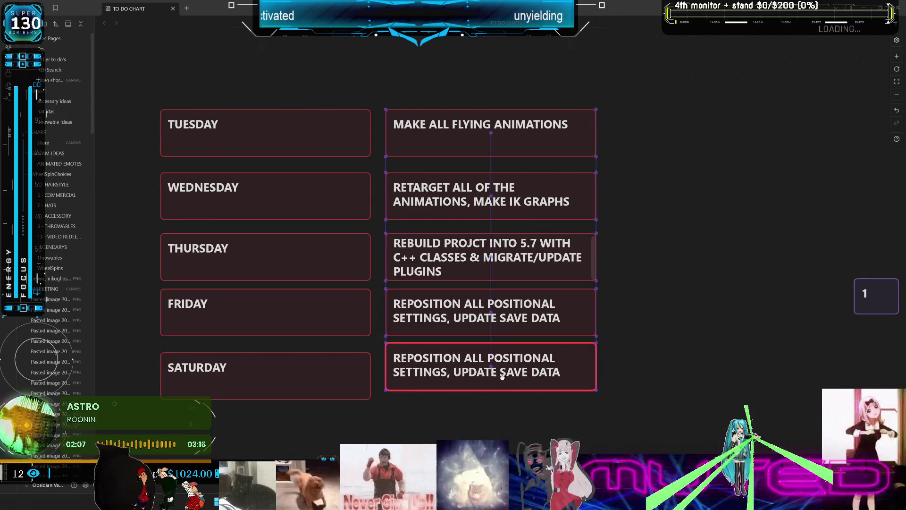
double_click(418, 374)
mouse_move(419, 374)
mouse_down()
mouse_move(502, 394)
mouse_move(716, 366)
mouse_up()
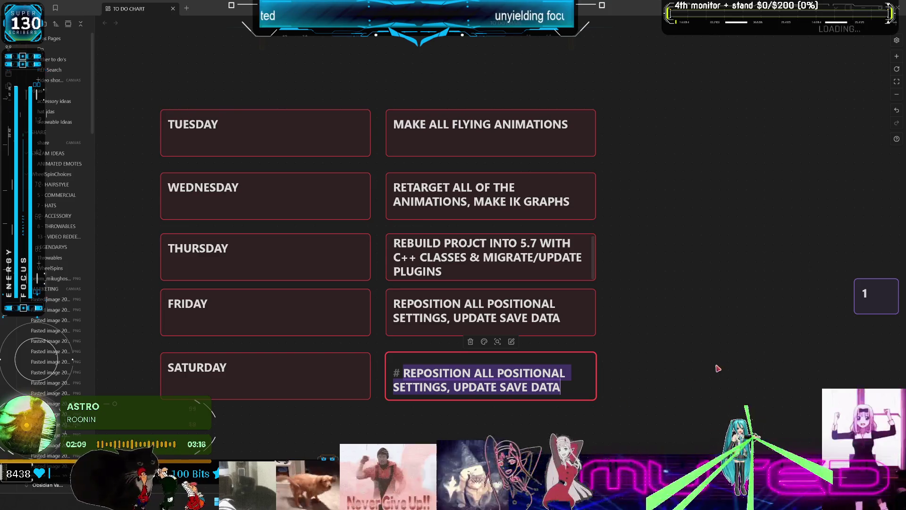
text(RESIZE UPDATE )
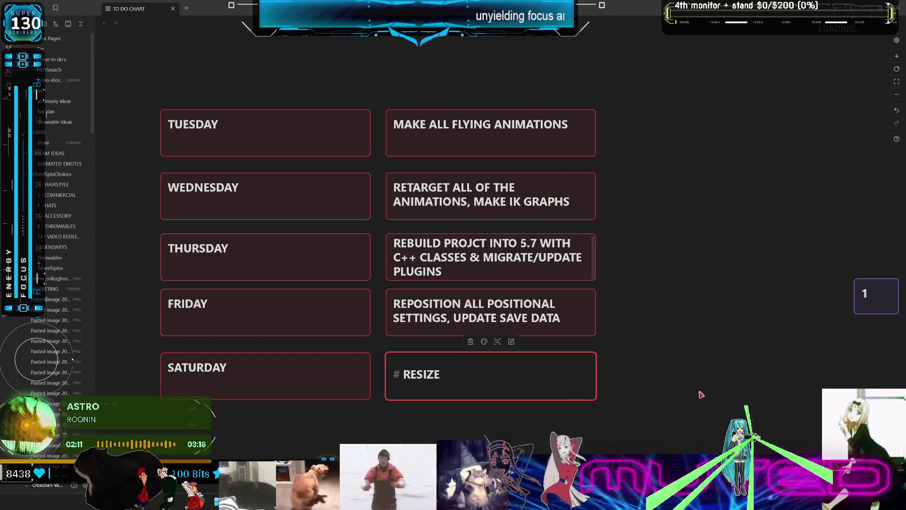
text(ALL HAIRT)
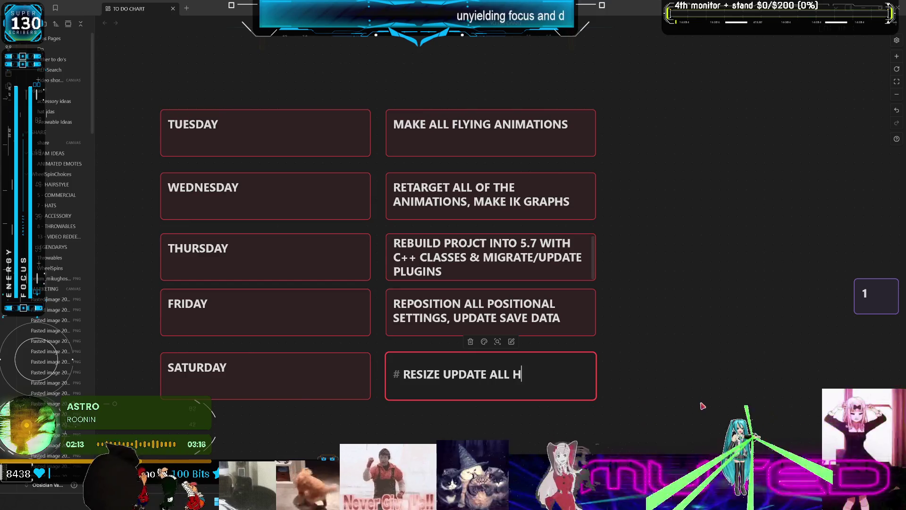
key(BackSpace)
click(716, 388)
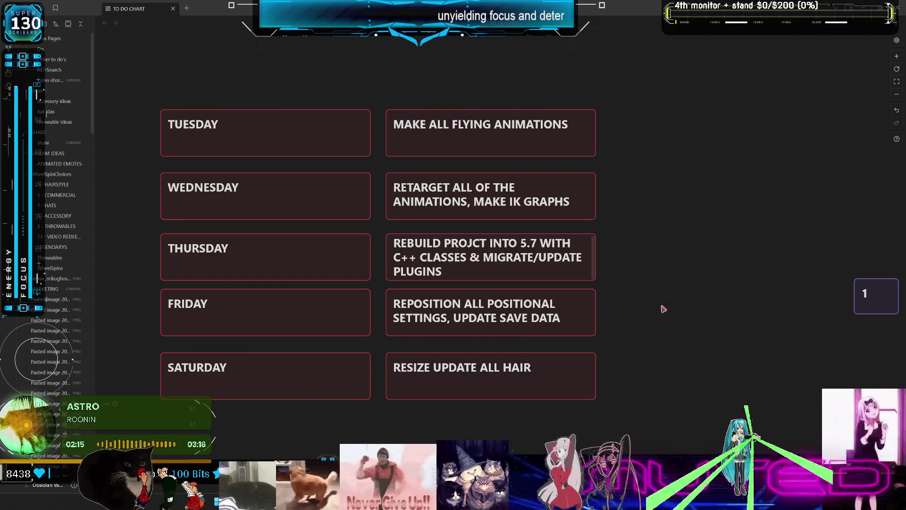
double_click(504, 272)
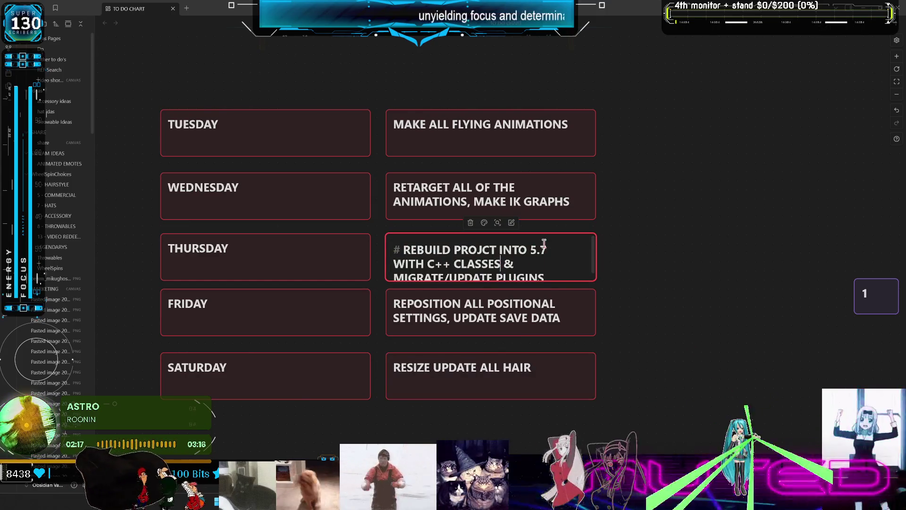
Step: Append ', DISCONNECT UNUSED FEATURES' to the Friday task card
click(598, 247)
double_click(563, 307)
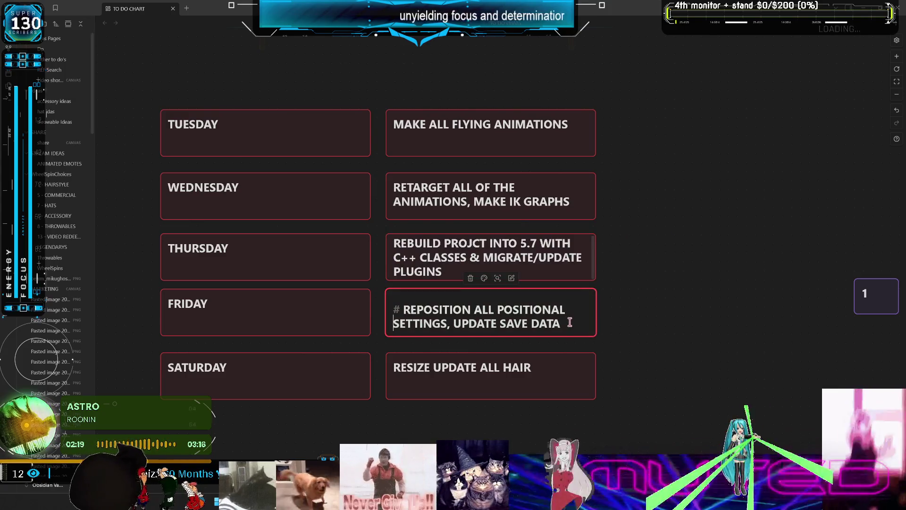
text(,)
text(  DISCONB)
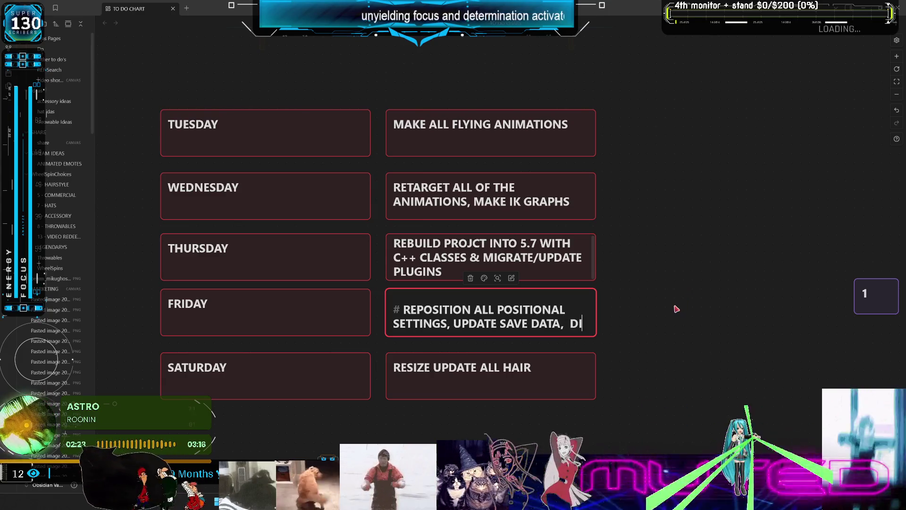
key(BackSpace)
key(BackSpace)
text(NNECT  UNU)
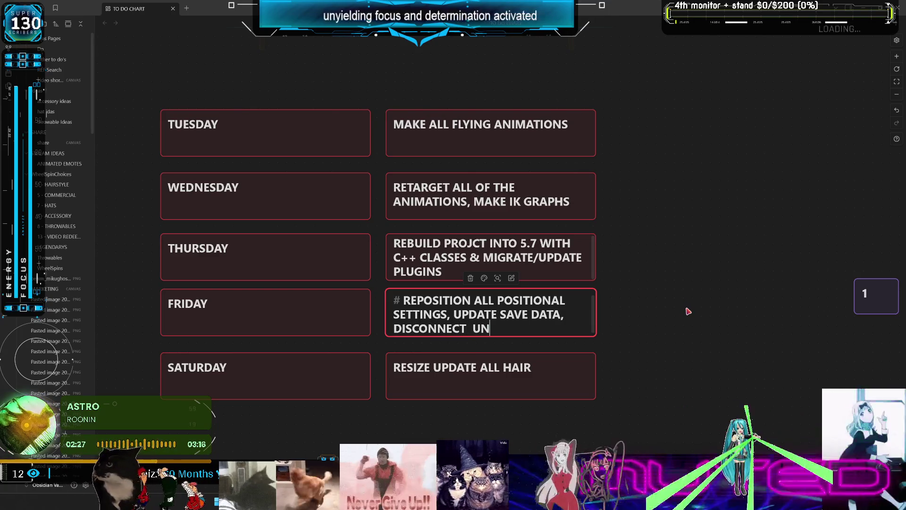
text(SED FEAY)
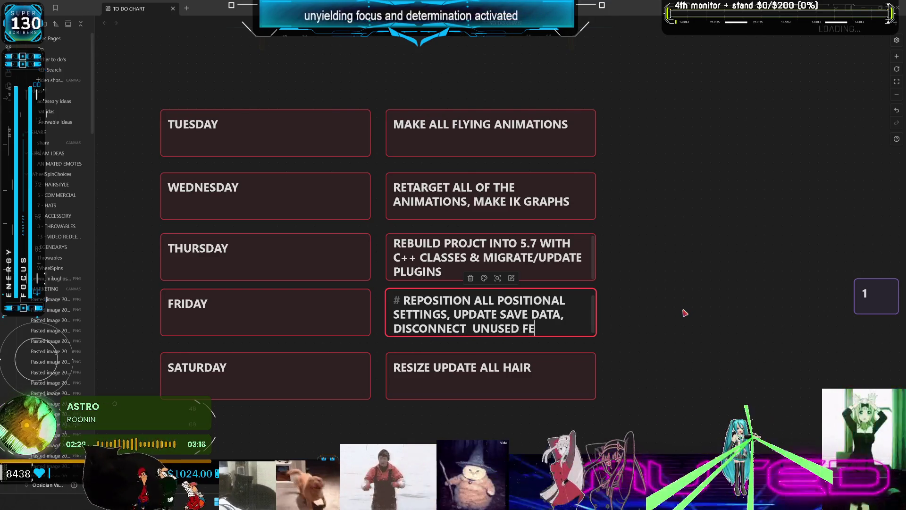
key(BackSpace)
text(TURES)
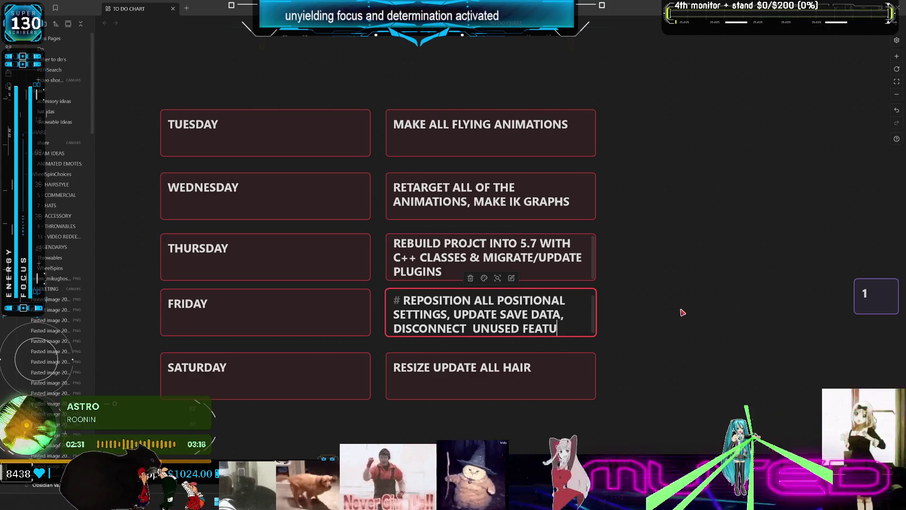
click(703, 310)
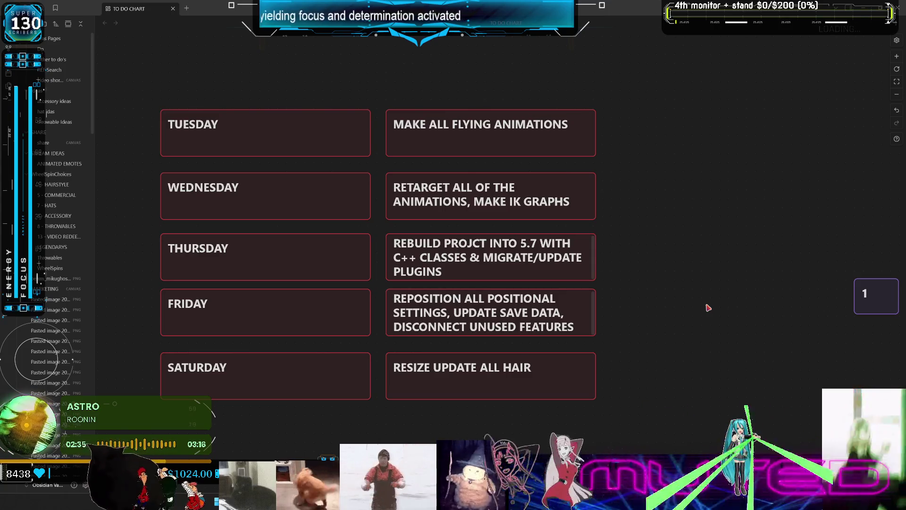
Step: Insert '& ORGANIZE' after RESIZE in the Saturday task card
double_click(439, 363)
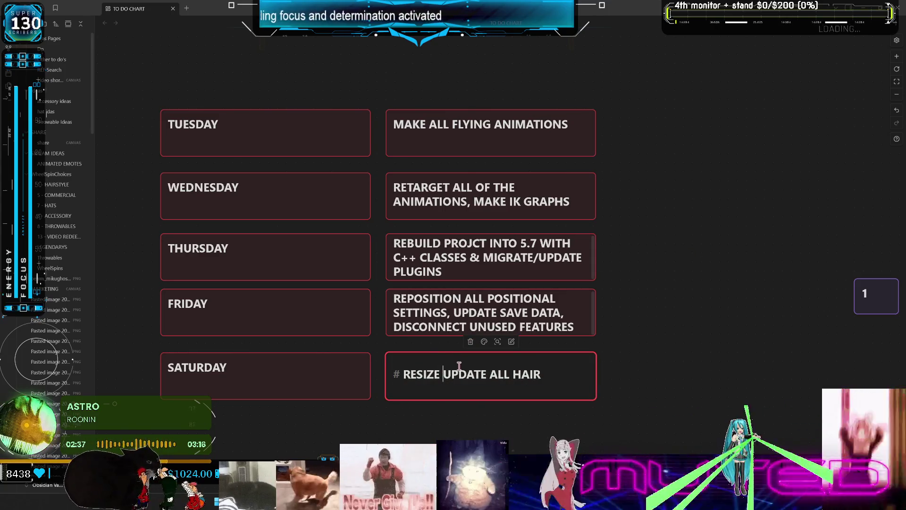
text(& OR)
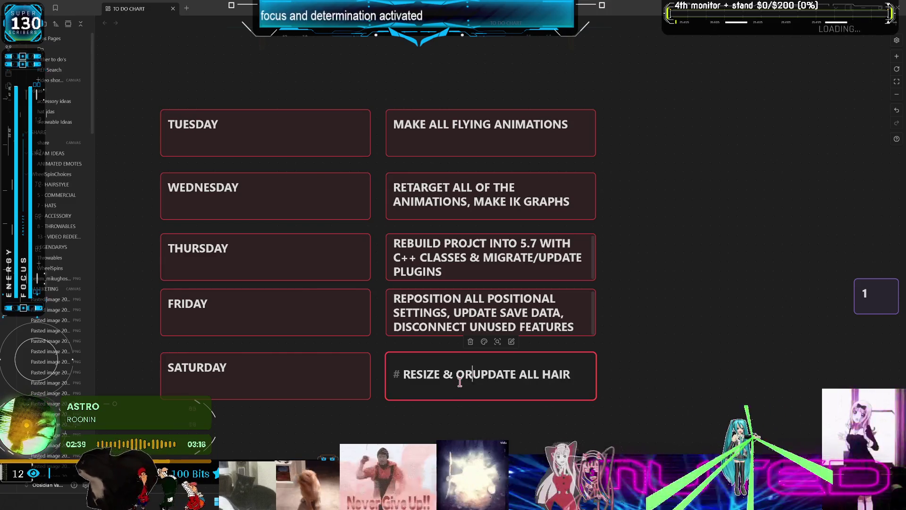
text(GANIZE)
click(663, 371)
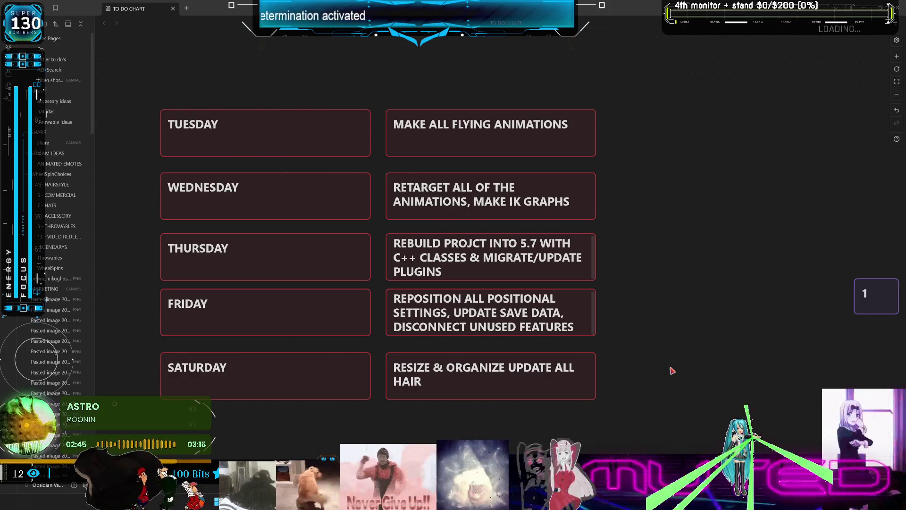
Step: Copy the SATURDAY day and task cards below, relabelling the task copy BONUS SATURDAY
scroll(656, 377, down, 2)
mouse_move(187, 300)
alt+mouse_down()
mouse_move(429, 272)
mouse_move(263, 354)
mouse_move(232, 342)
alt+mouse_up()
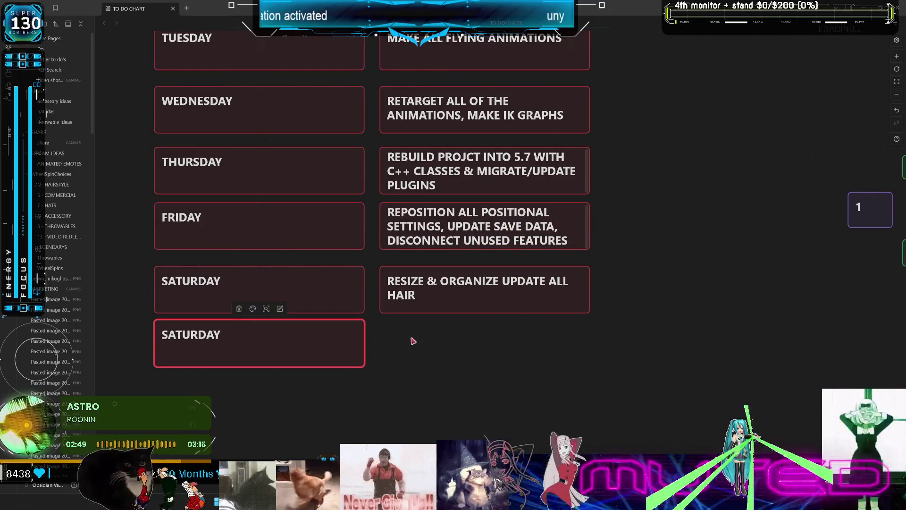
click(461, 353)
mouse_move(439, 283)
alt+mouse_down()
mouse_move(454, 257)
mouse_move(449, 330)
mouse_move(402, 340)
alt+mouse_up()
double_click(429, 340)
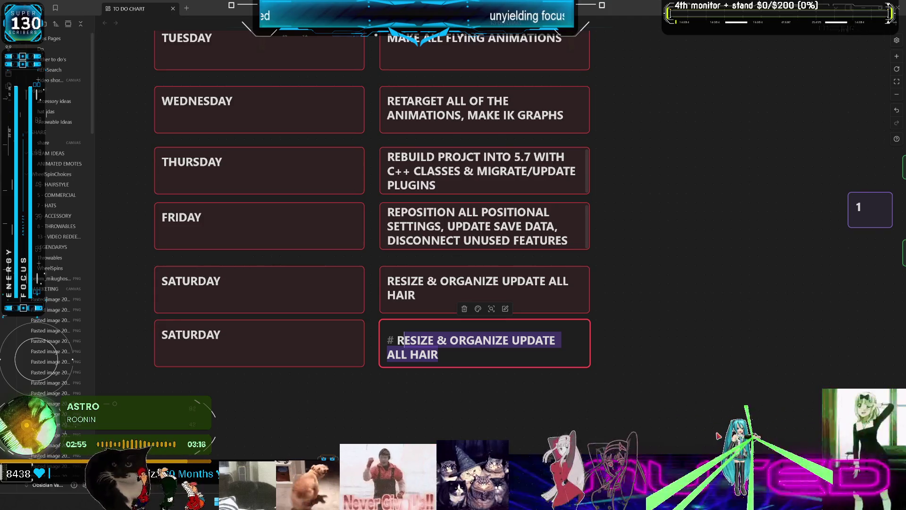
key(BackSpace)
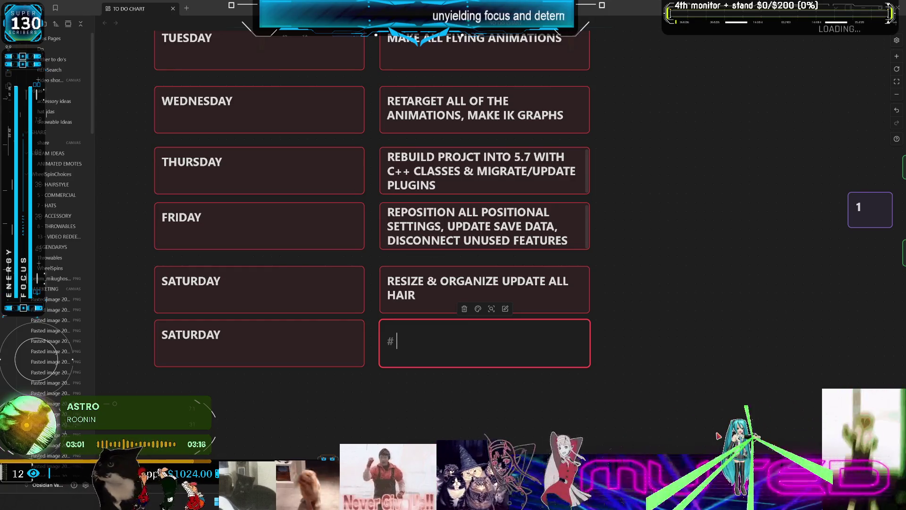
text(B)
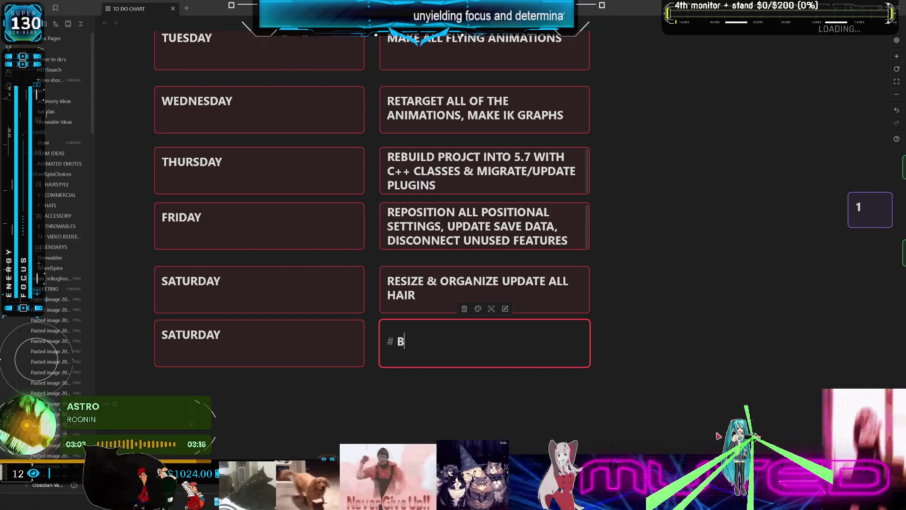
text(ONUS SATURDAY)
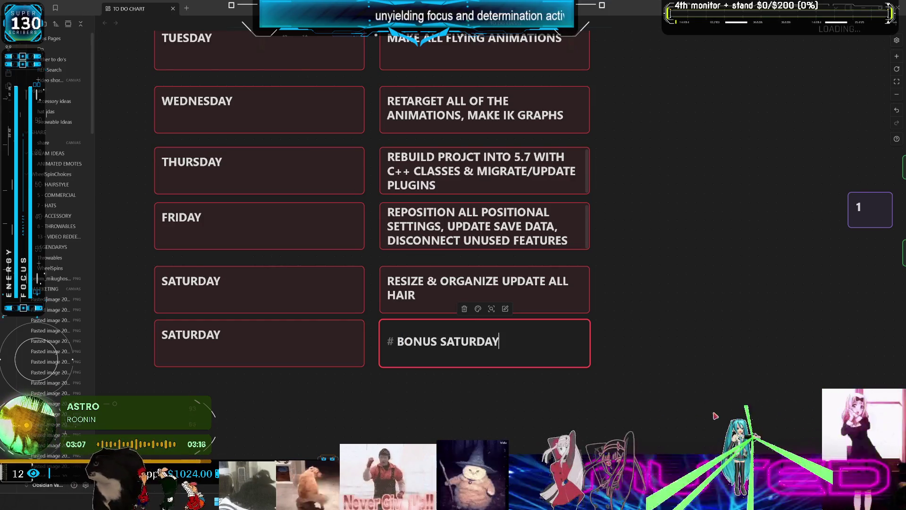
click(718, 436)
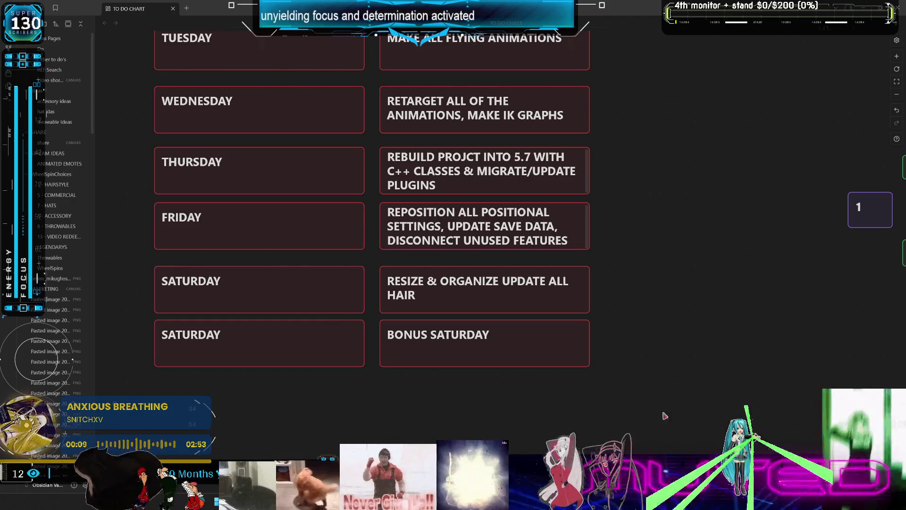
Step: Rename the lower SATURDAY day card to SUNDAY
double_click(185, 341)
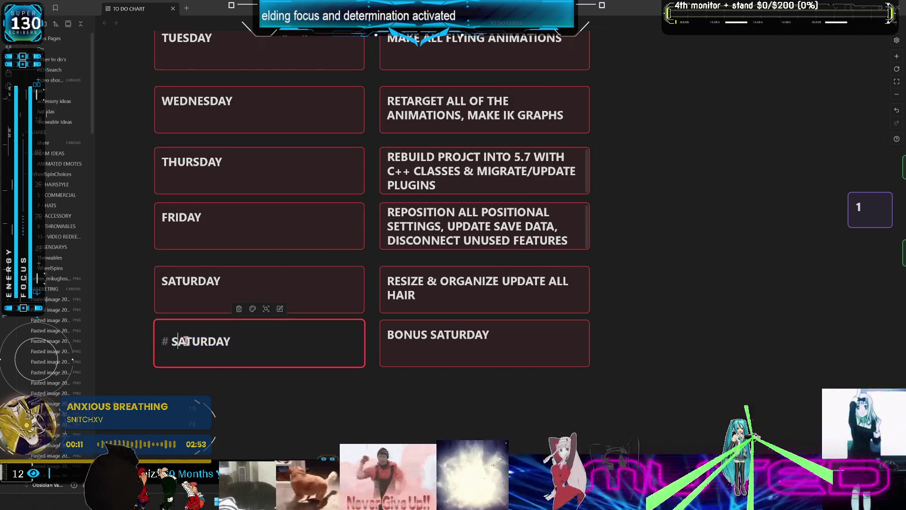
drag(178, 341, 204, 340)
key(BackSpace)
text(UN)
click(560, 379)
Step: Replace the BONUS SATURDAY task text with AAAAAAAAAAAA
double_click(442, 339)
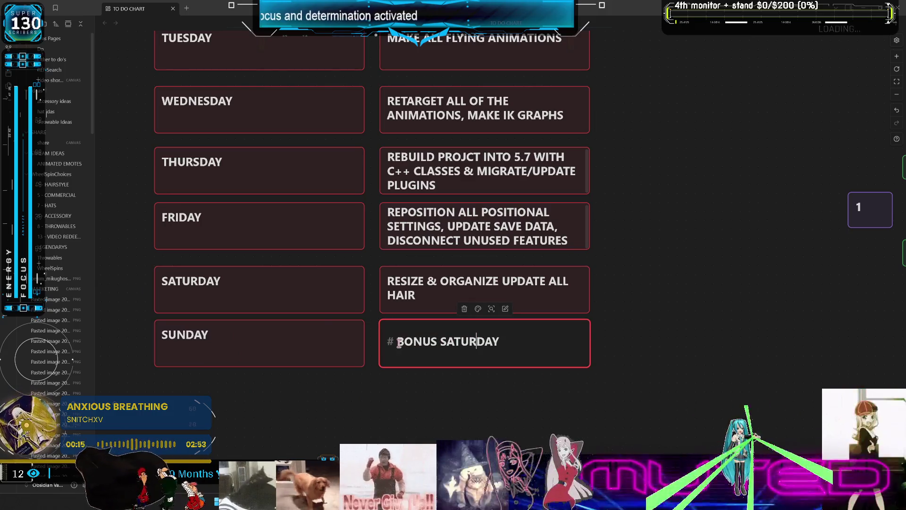
drag(399, 342, 514, 338)
text(AAAAAAAAAAAA)
click(810, 341)
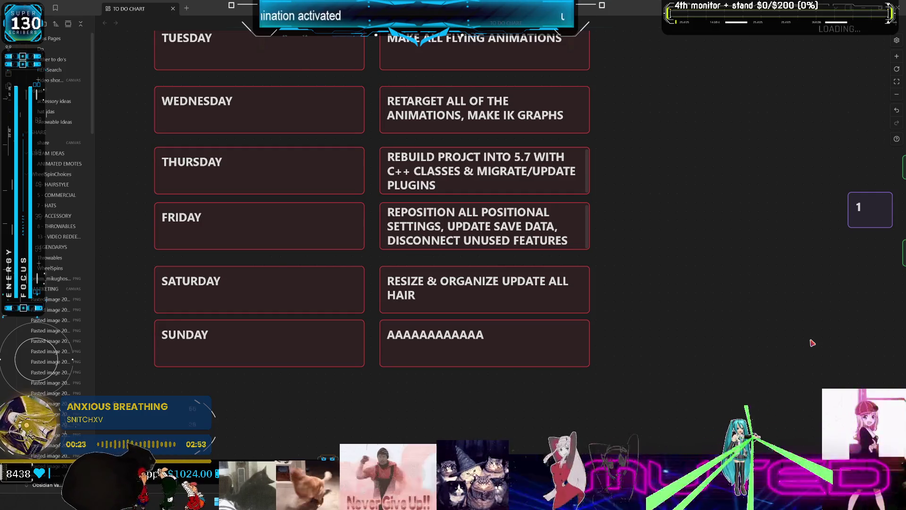
scroll(679, 249, up, 2)
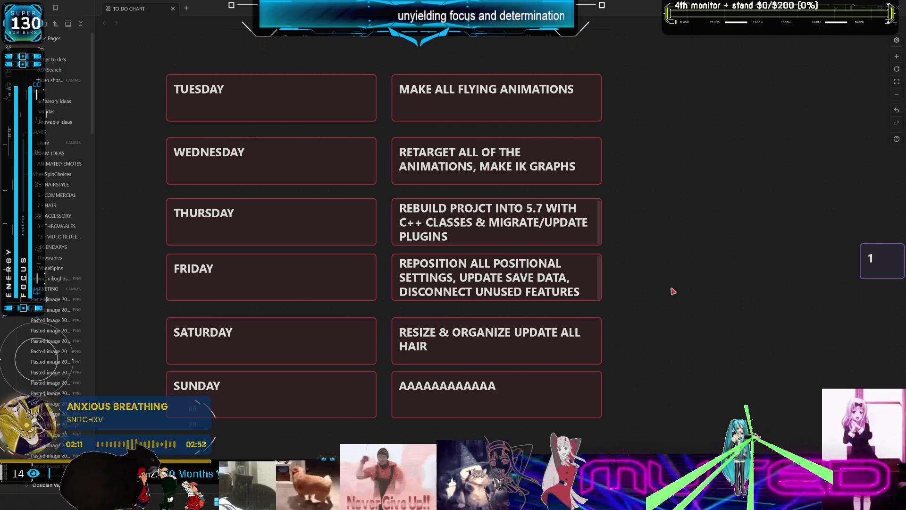
Step: Open the Sunday task card reading AAAAAAAAAAAA for editing
double_click(444, 393)
Step: Leave the Sunday card's text unchanged and switch to the Twitch Stream Manager chat
drag(409, 393, 517, 390)
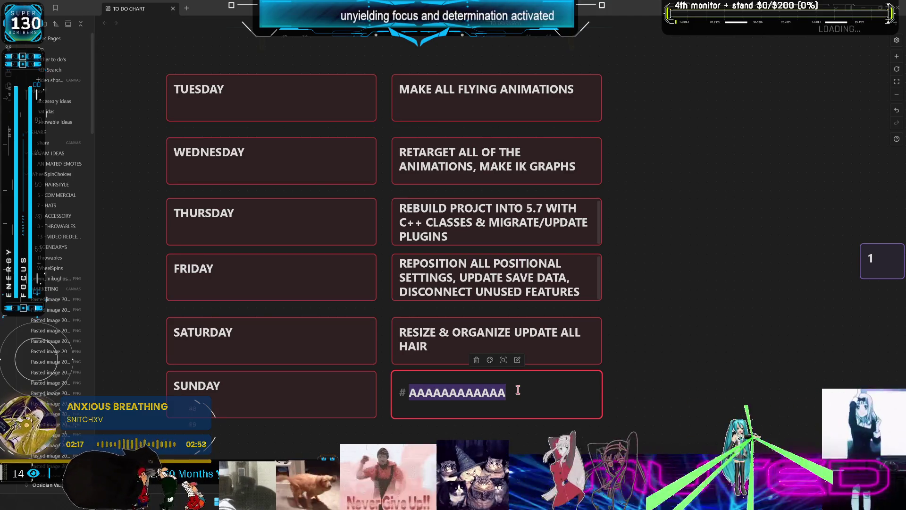
click(666, 254)
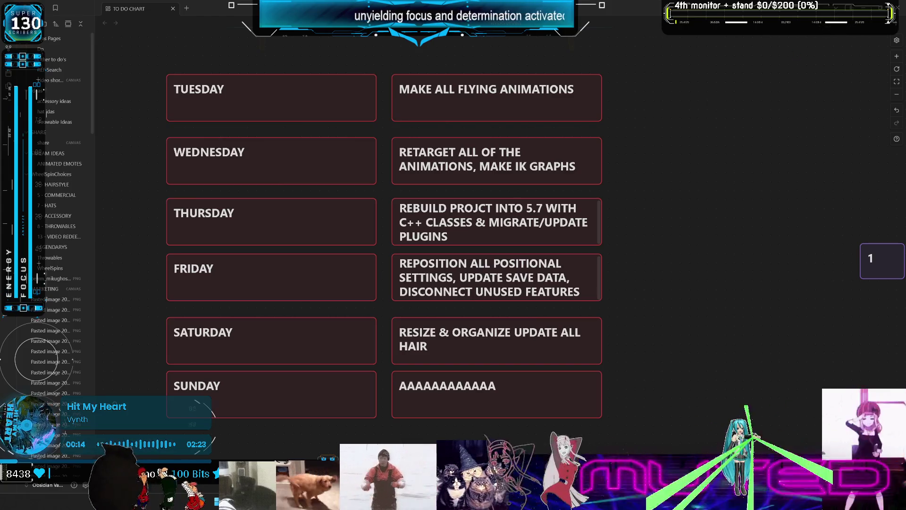
key(alt+Tab)
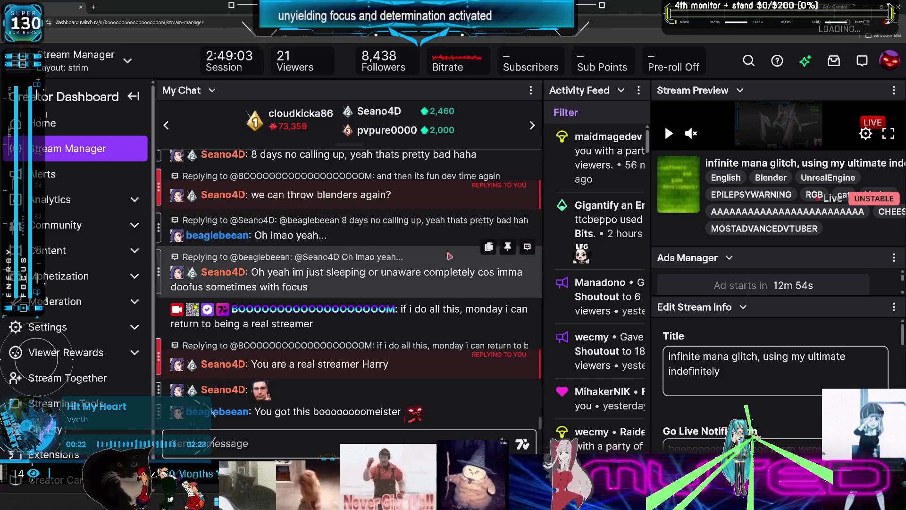
right_click(412, 308)
Step: Post three chat replies, including 'this is what i streamed for' and 'would be 2 viewers', then return to Obsidian
click(437, 255)
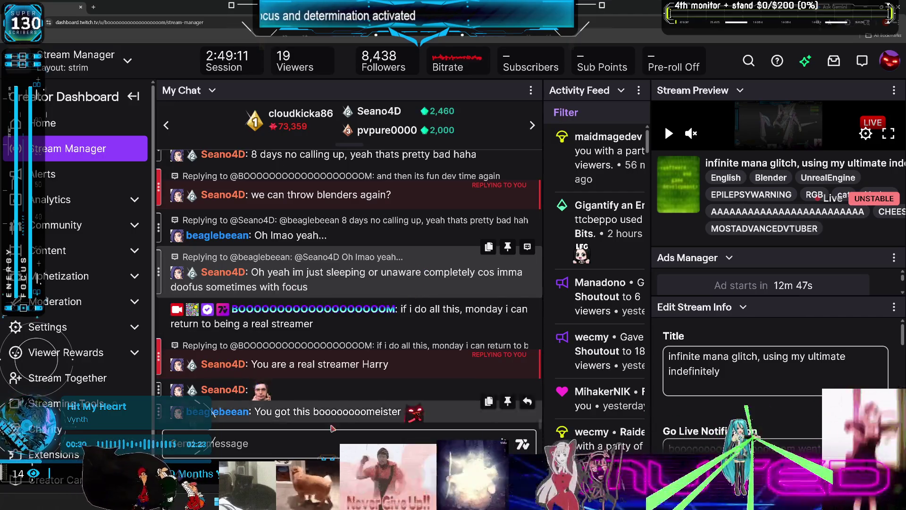
click(306, 441)
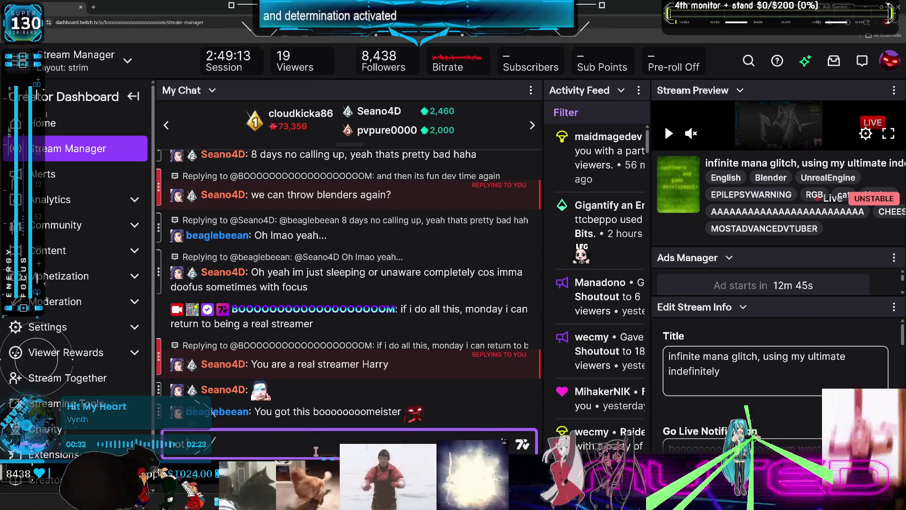
key(Return)
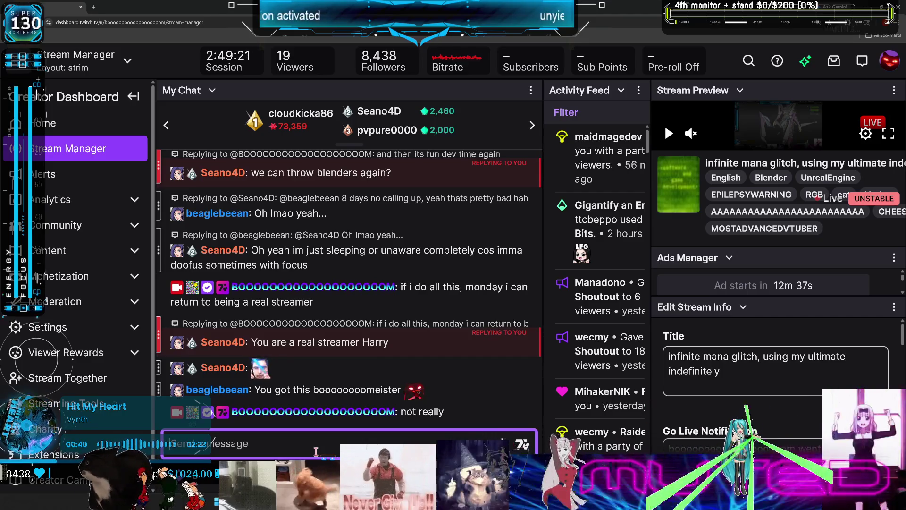
text(th)
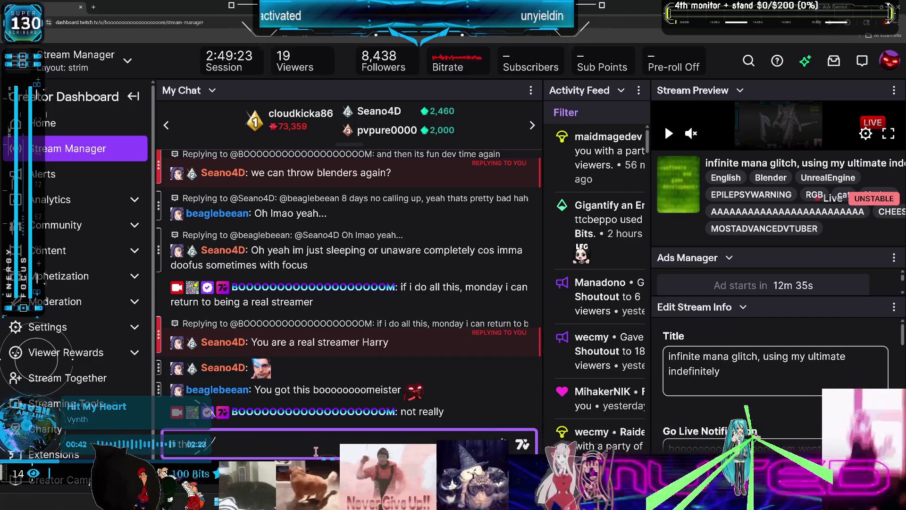
text(is is what i streamed for 6 y)
key(Return)
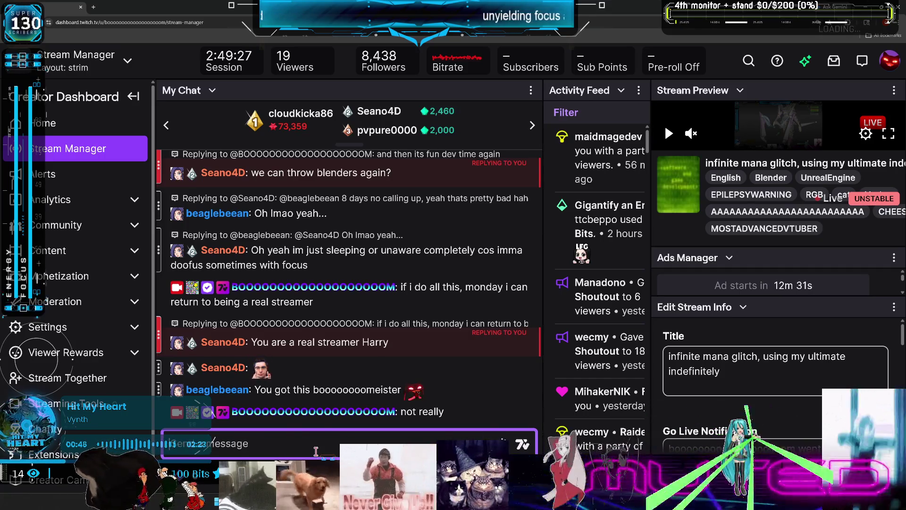
text(would be 2 vie)
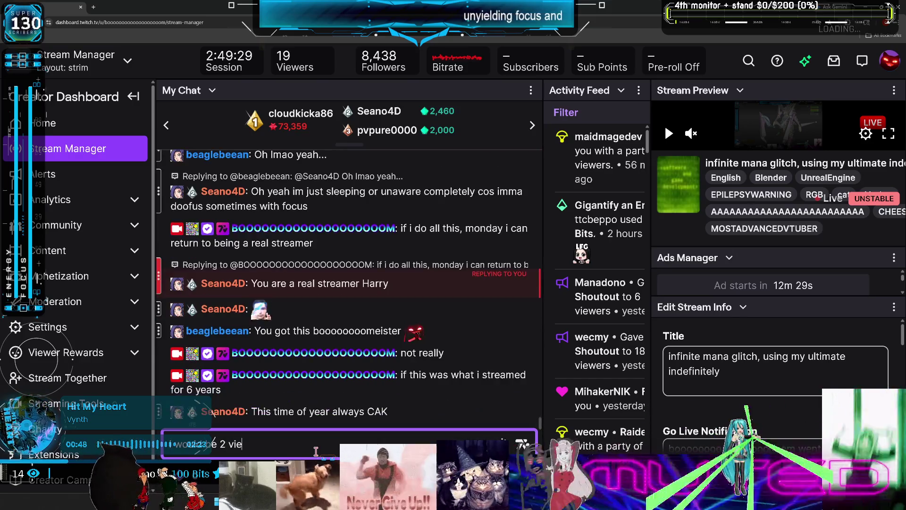
text(wers)
key(Return)
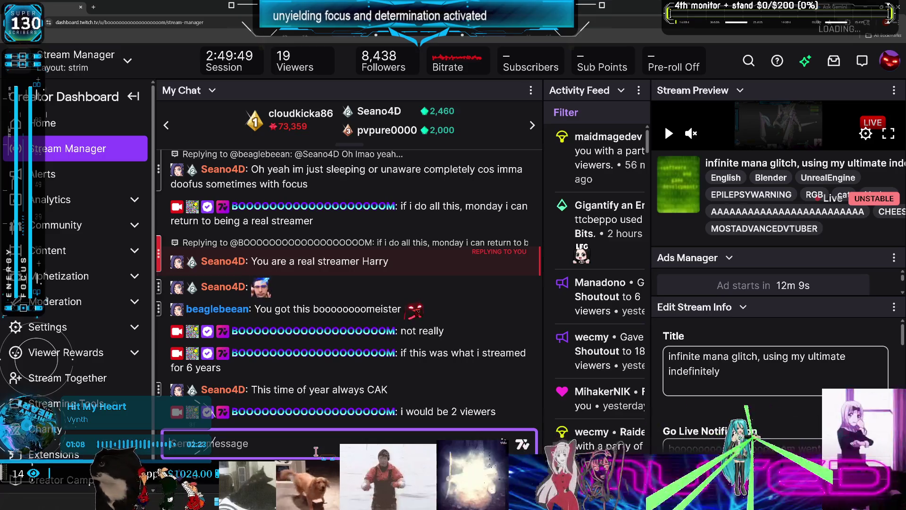
key(alt+Tab)
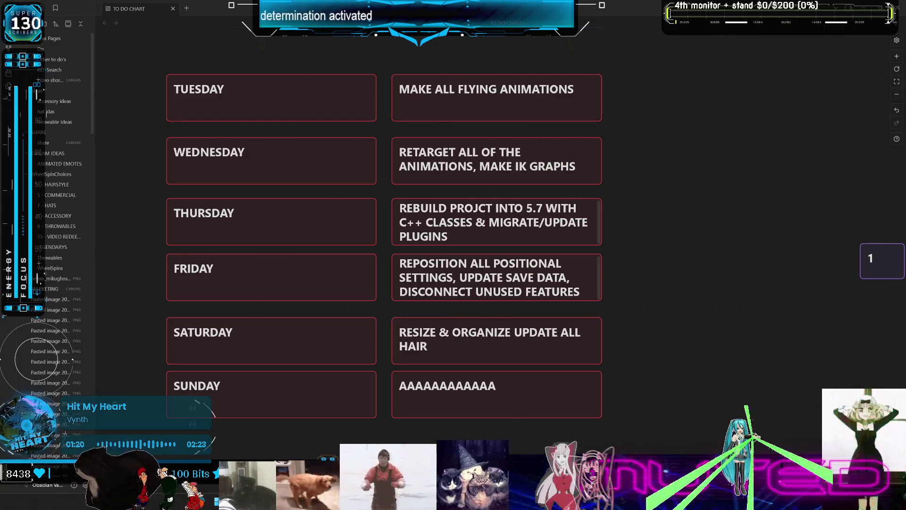
Step: In SullyGnome, widen the viewership chart and show the 90-day channel summary
key(alt+Tab)
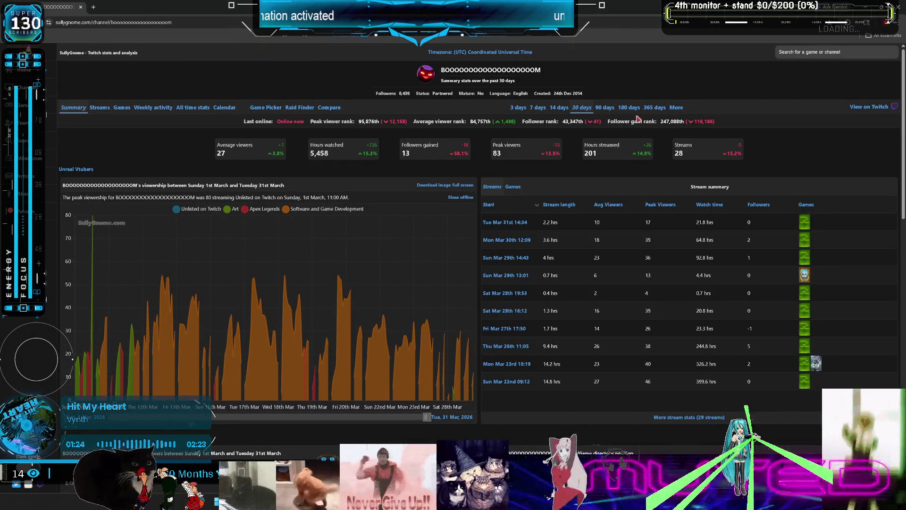
drag(380, 417, 196, 417)
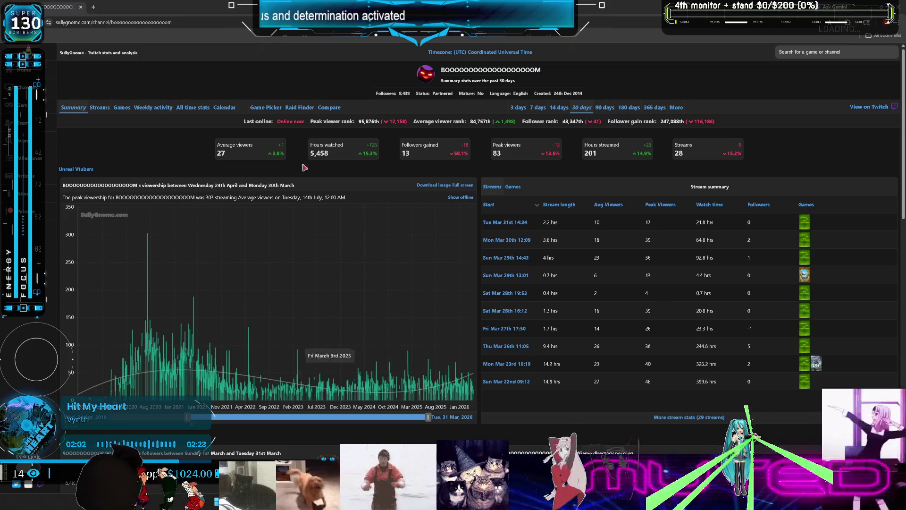
click(605, 108)
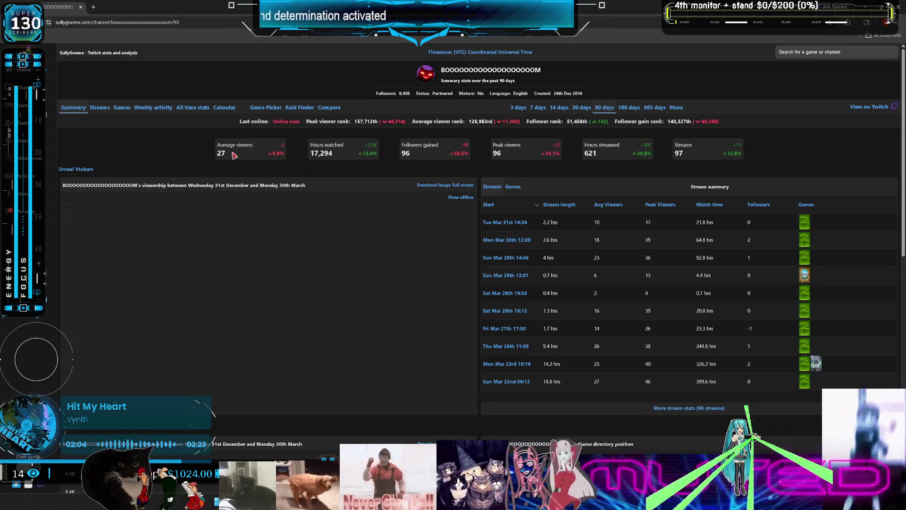
Step: Switch the stats to 180 days and stretch the viewership chart back several years
click(631, 108)
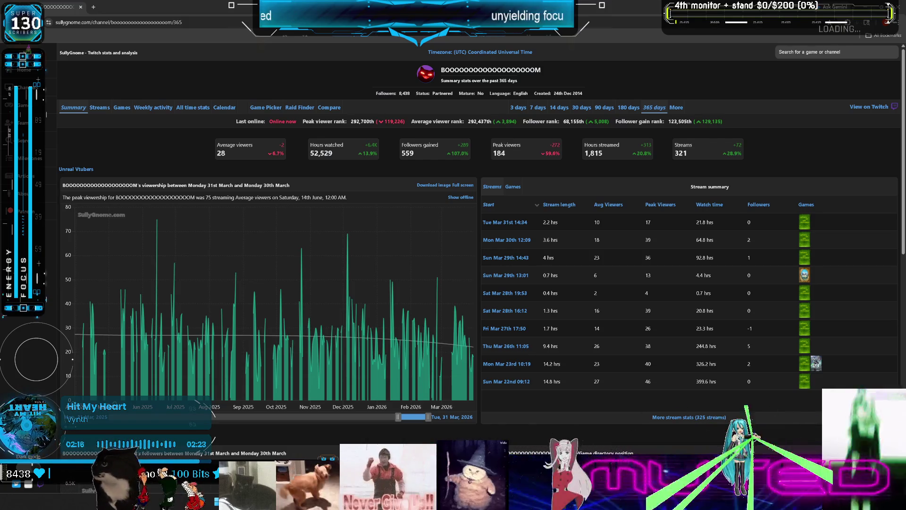
mouse_move(399, 420)
mouse_down()
mouse_move(206, 420)
mouse_move(249, 425)
mouse_move(237, 424)
mouse_up()
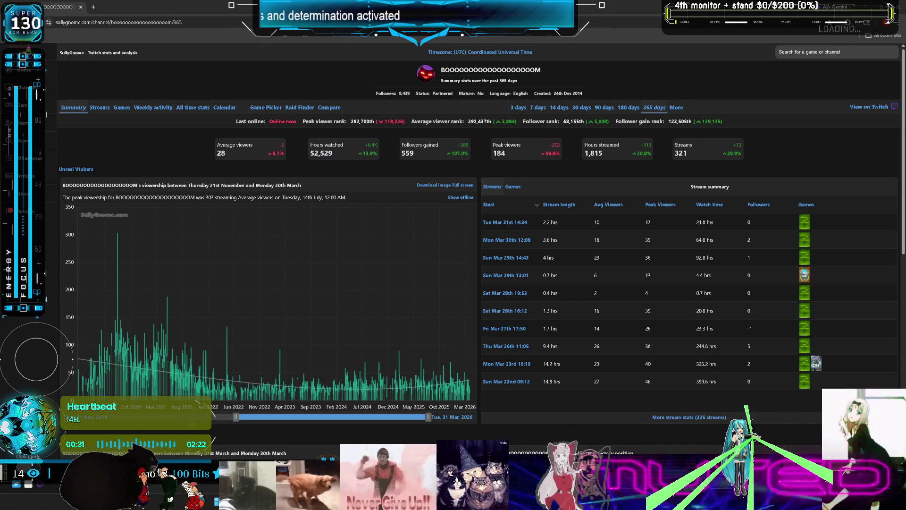
Step: Open the October 2019 stats from SullyGnome's available monthly ranges
click(676, 109)
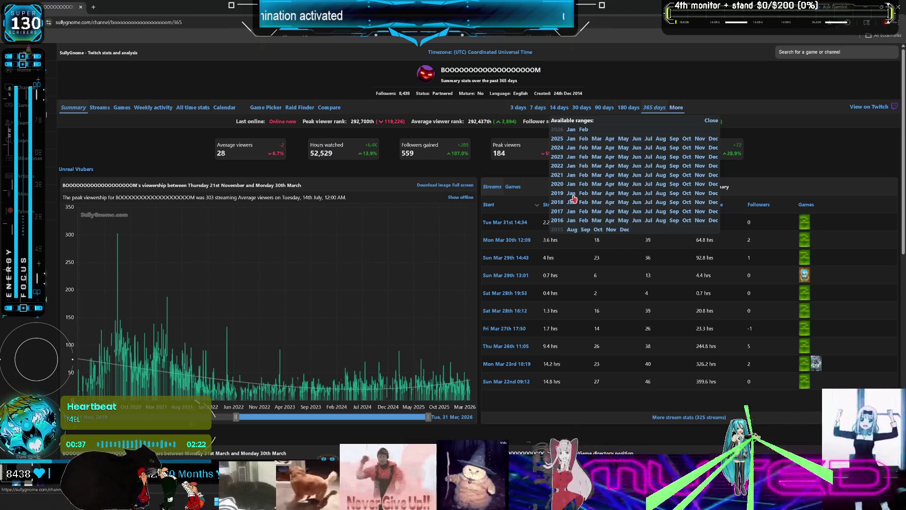
click(687, 193)
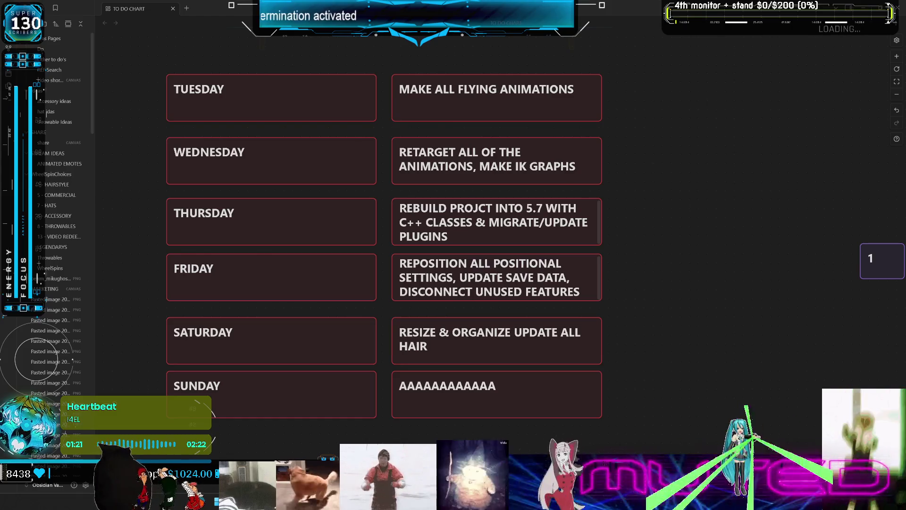
key(alt+Tab)
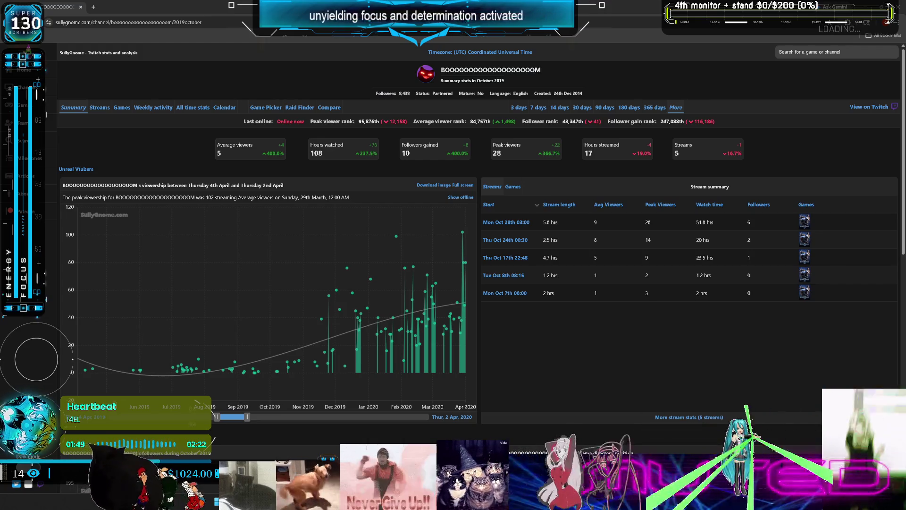
Step: Extend the October 2019 viewership chart range into mid-2020
mouse_move(338, 294)
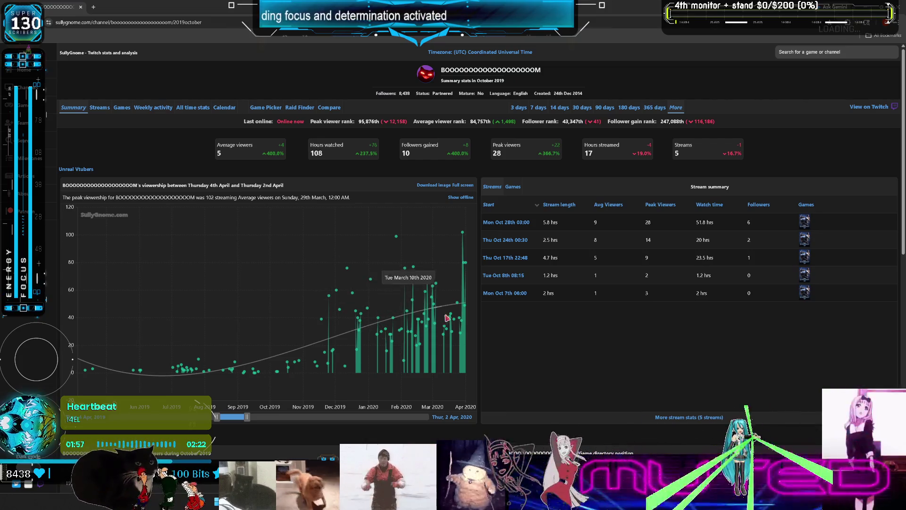
drag(247, 417, 259, 418)
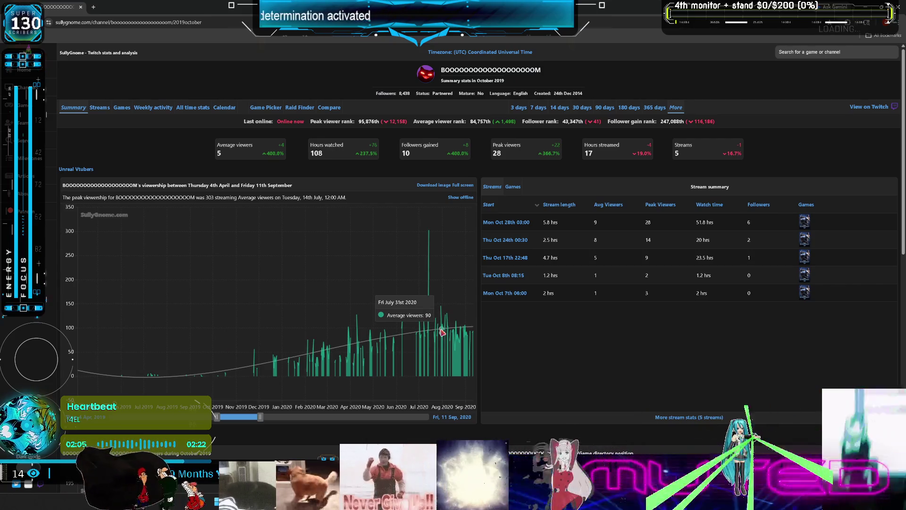
Step: Widen the SullyGnome viewership chart past October 2021 to August 2023, then return to the TO DO CHART canvas
drag(260, 417, 294, 420)
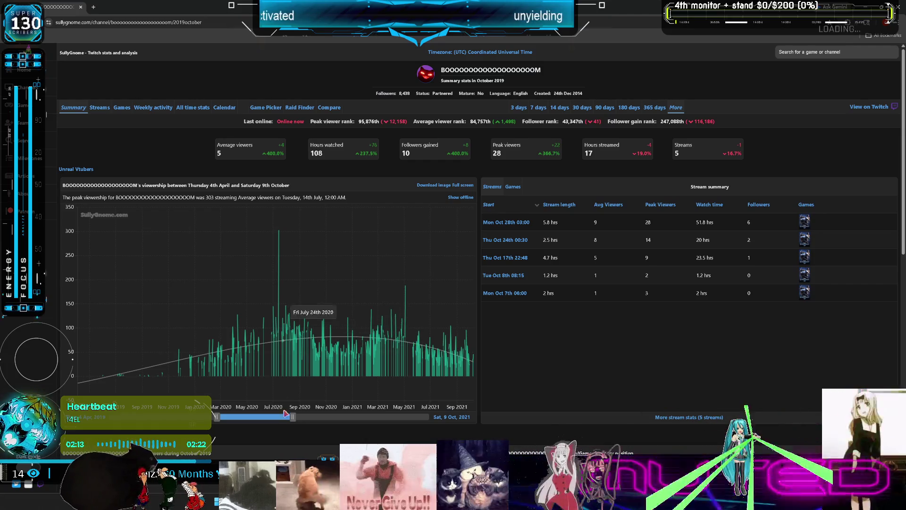
drag(292, 419, 348, 418)
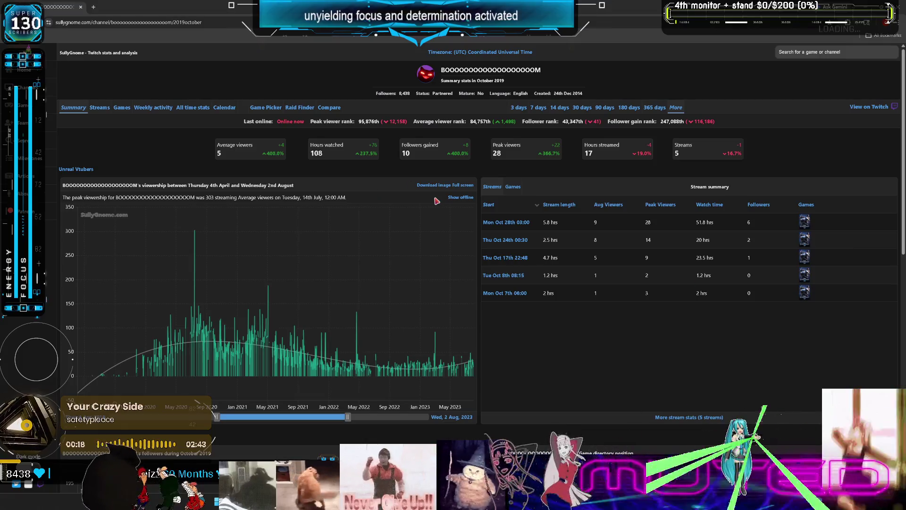
key(alt+Tab)
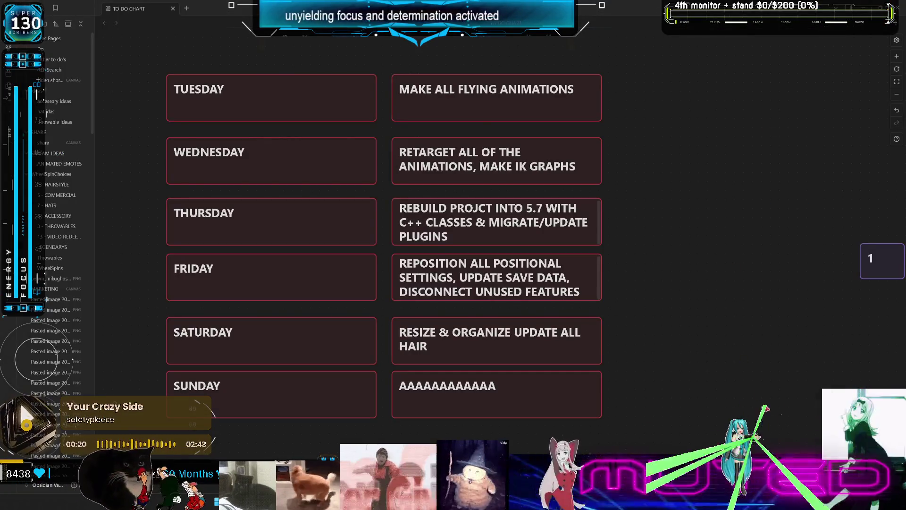
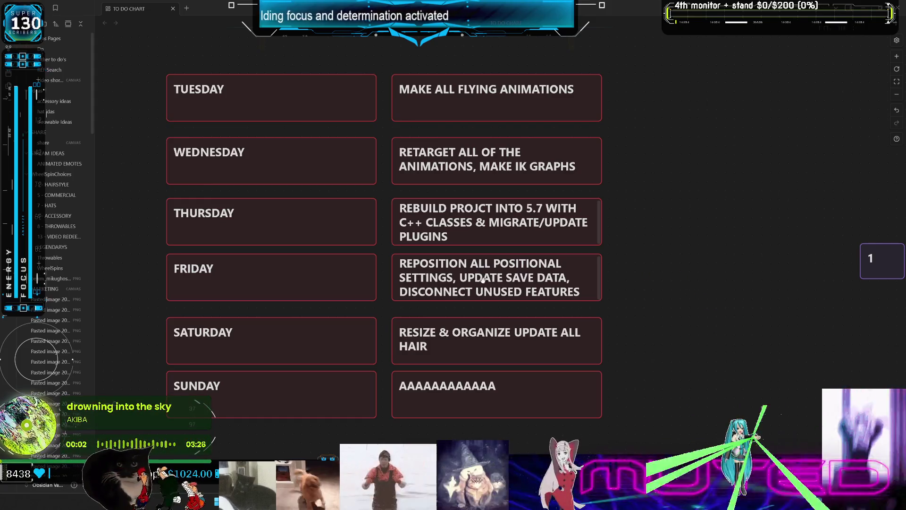
Step: Pan the Obsidian weekly to-do chart to view the cards, then switch to the Blender rig
scroll(523, 278, down, 3)
scroll(534, 331, up, 4)
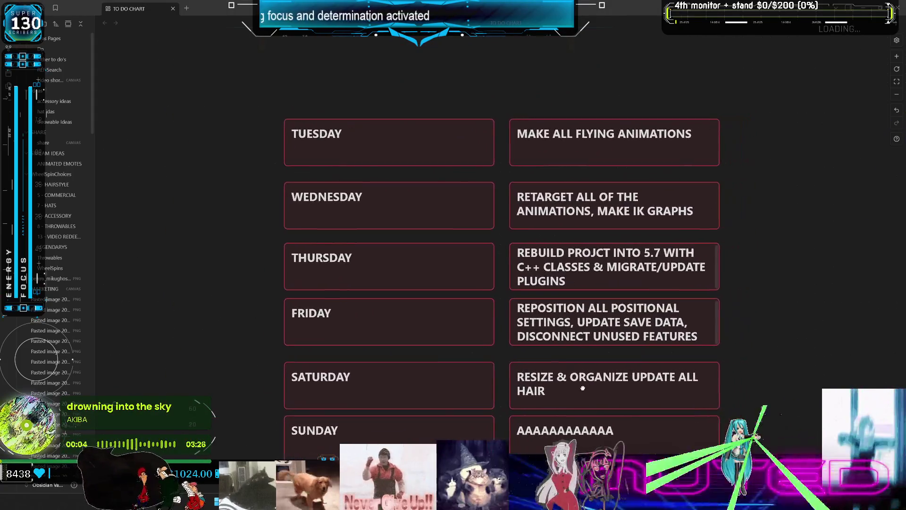
mouse_move(544, 388)
middle_down()
mouse_move(535, 387)
mouse_move(554, 374)
mouse_move(502, 356)
mouse_move(514, 364)
middle_up()
key(alt+Tab)
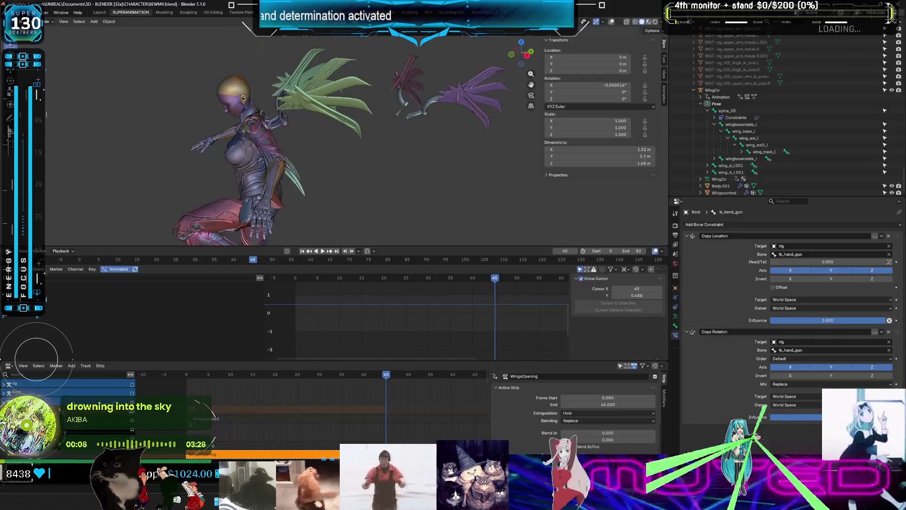
Step: Expand Root's animation tracks in the NLA editor and show the bone and wireframe overlays
mouse_move(388, 375)
mouse_down()
mouse_move(168, 369)
mouse_move(297, 389)
mouse_up()
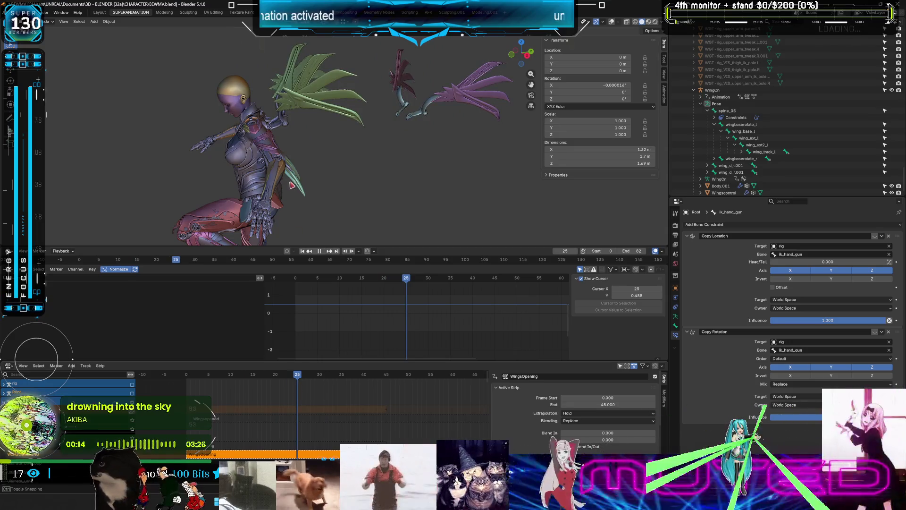
click(5, 394)
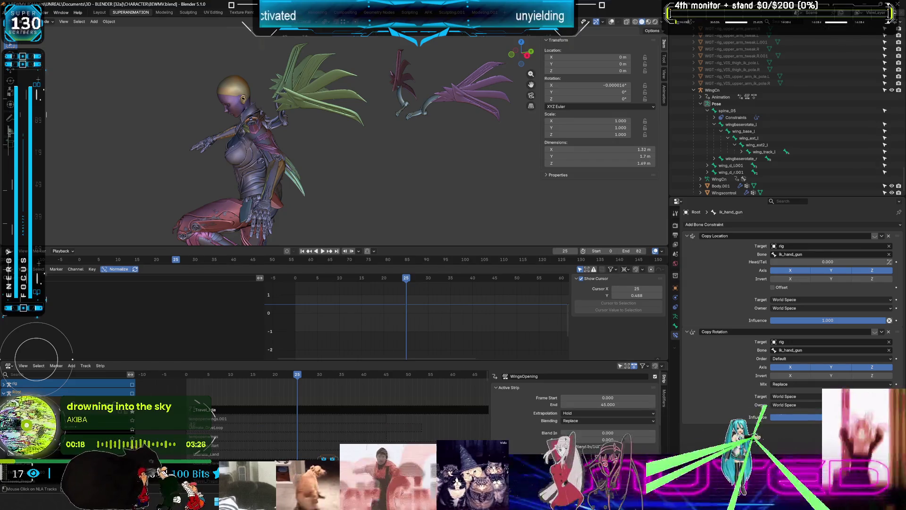
middle_drag(261, 175, 273, 171)
key(shift+alt+z)
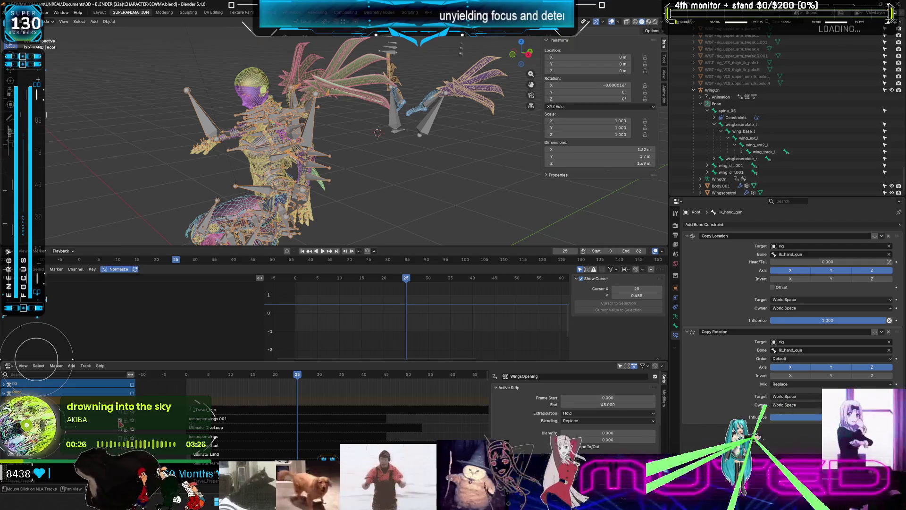
Step: Play the tempopenwings strip from the start, stopping at frame 21 to view the wings
click(207, 437)
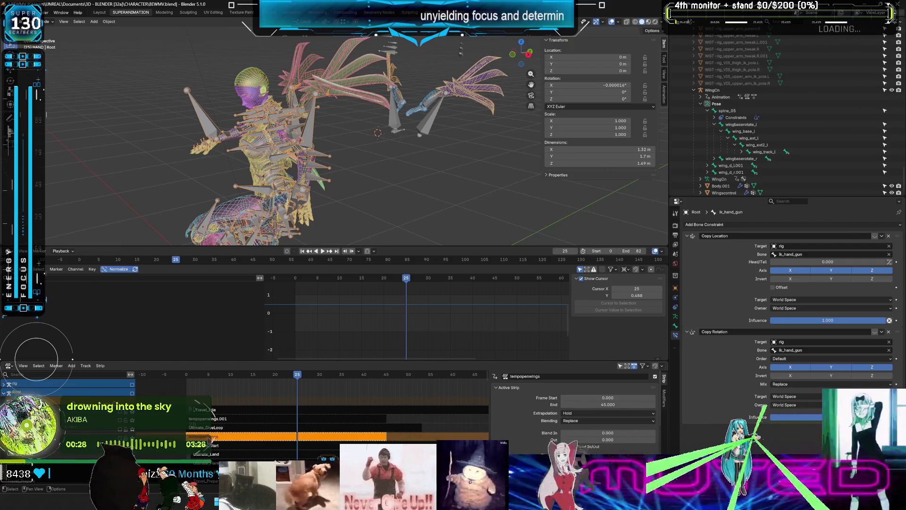
key(shift+Left)
key(space)
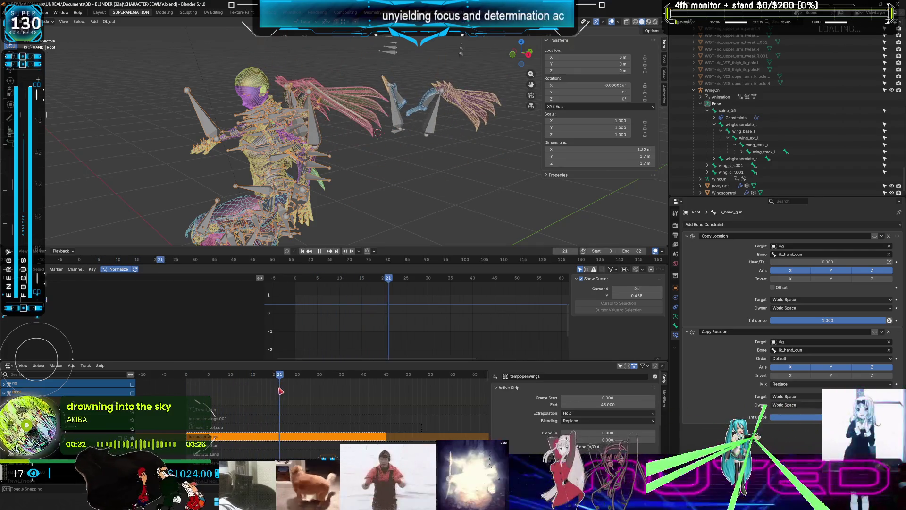
key(space)
mouse_move(320, 184)
middle_down()
mouse_move(406, 187)
mouse_move(405, 170)
middle_up()
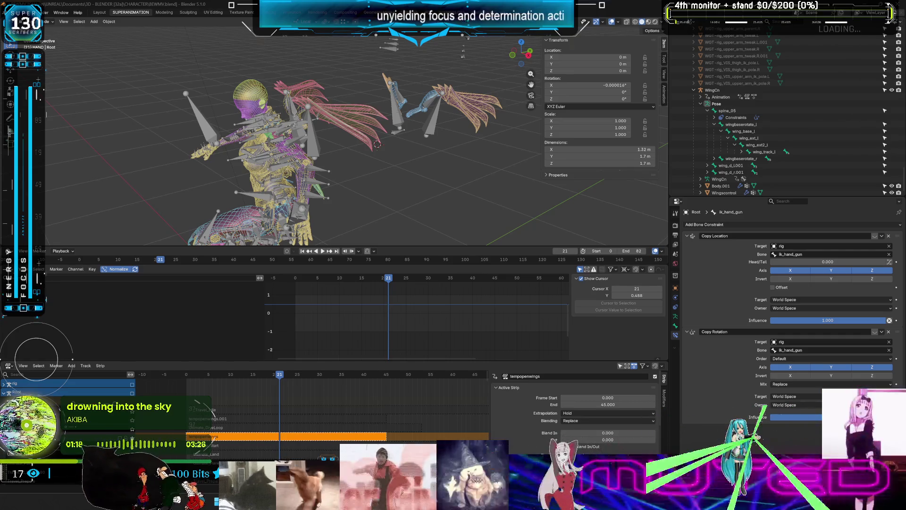
Step: Zoom in and play the wing animation, scrubbing back to frames 8 and 17
middle_drag(395, 168, 274, 146)
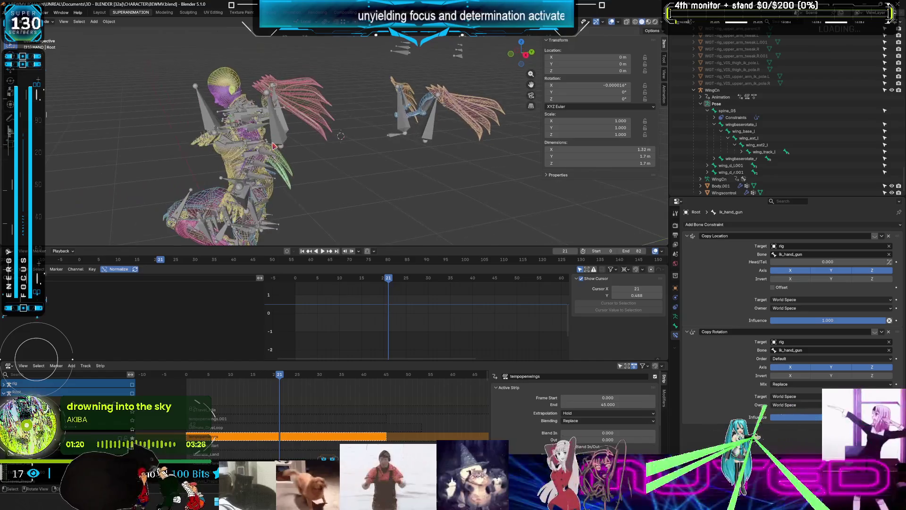
scroll(279, 143, up, 2)
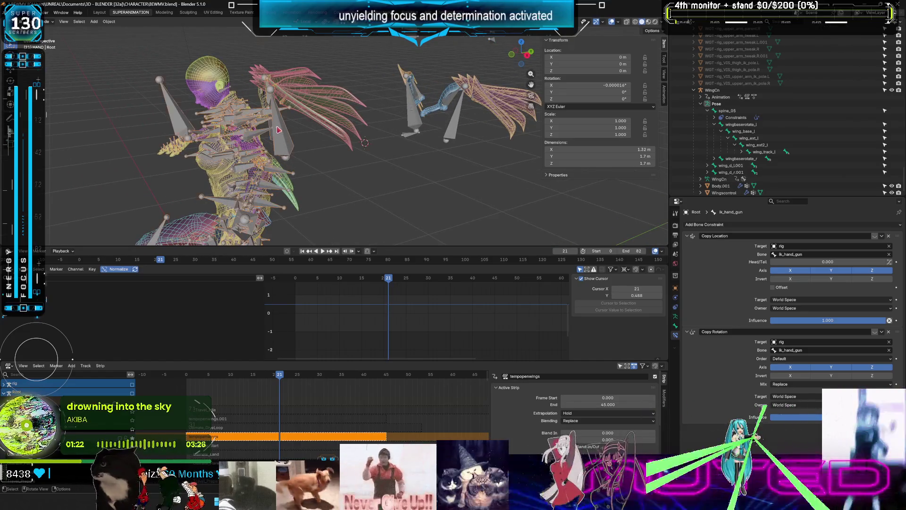
key(space)
mouse_move(289, 375)
mouse_down()
mouse_move(225, 400)
mouse_move(338, 416)
mouse_move(325, 416)
mouse_up()
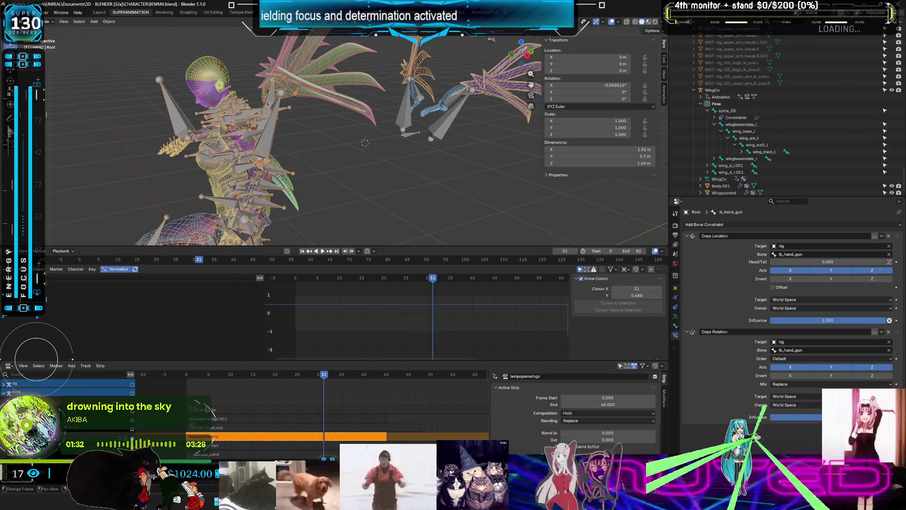
drag(328, 378, 261, 395)
Step: Hide the NLA sidebar, go to frame 16 in a frontal view, and select the wing_track_r bone
key(n)
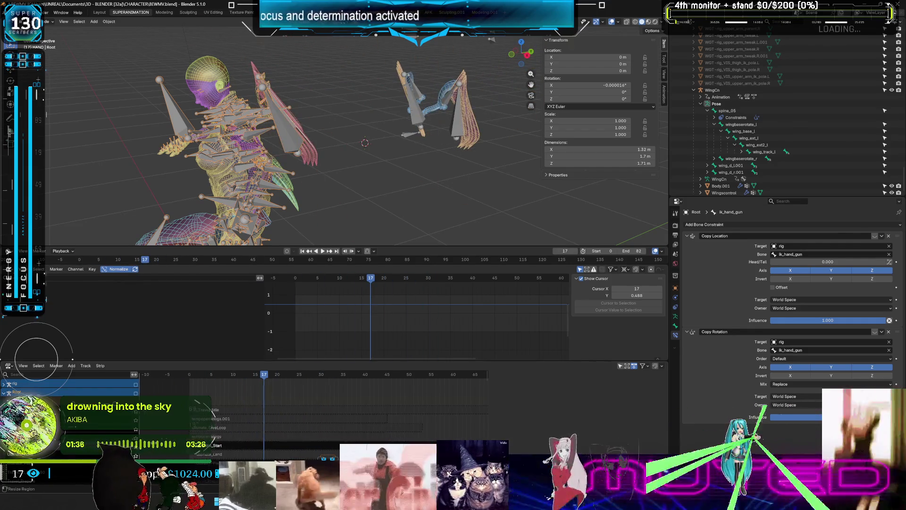
click(267, 382)
mouse_move(326, 156)
middle_down()
mouse_move(337, 163)
mouse_move(335, 89)
middle_up()
click(336, 103)
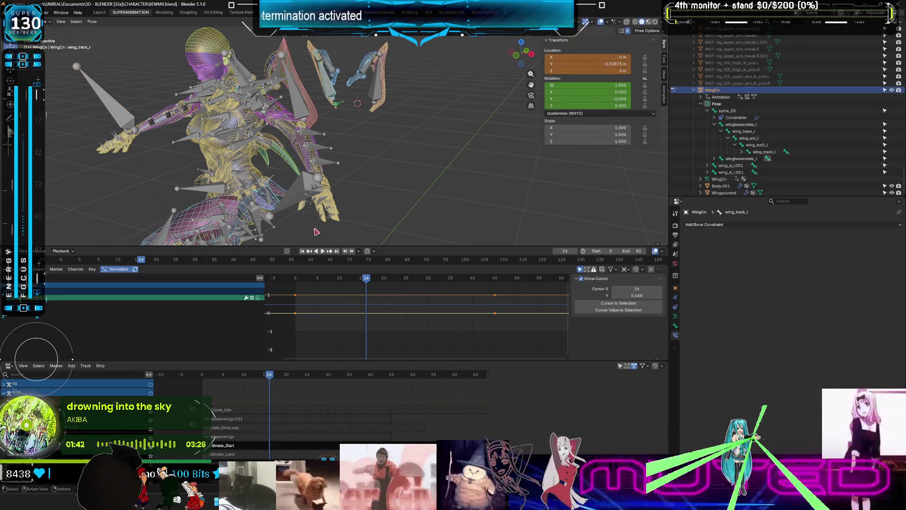
Step: Make Root active, open the strip sidebar, and select the Travel_Idle_Start strip at frame 15
click(282, 231)
scroll(49, 453, down, 3)
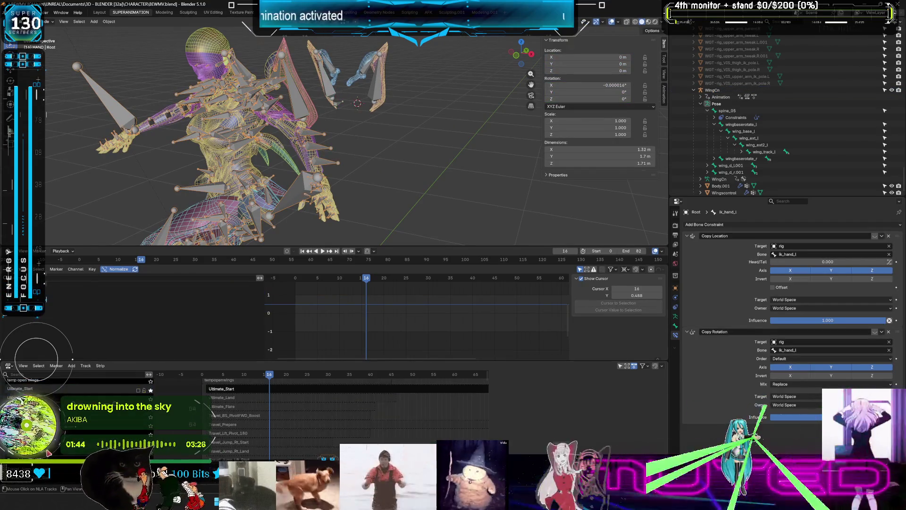
scroll(48, 453, down, 5)
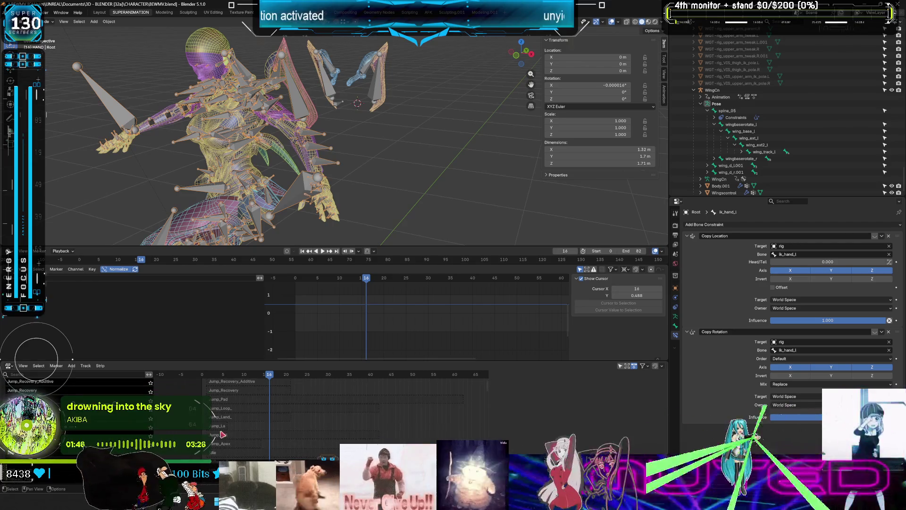
scroll(222, 433, up, 3)
scroll(223, 433, down, 3)
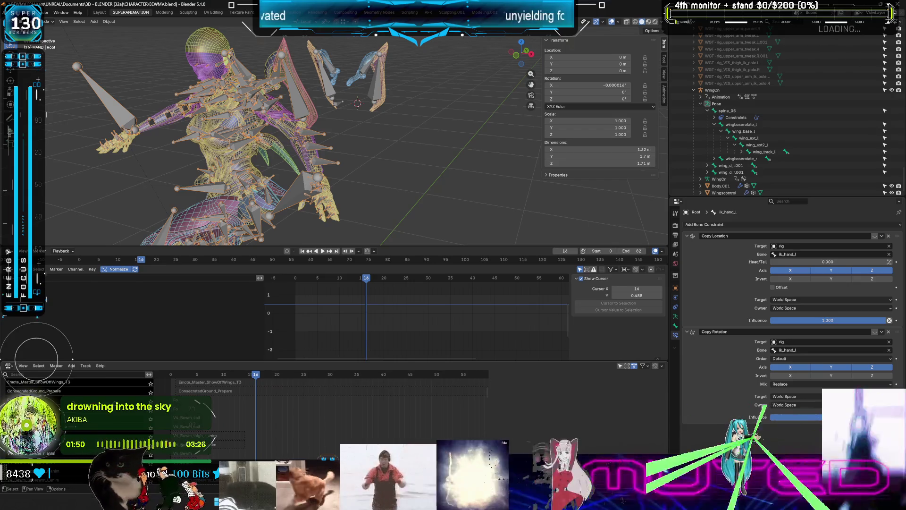
key(n)
scroll(75, 415, up, 3)
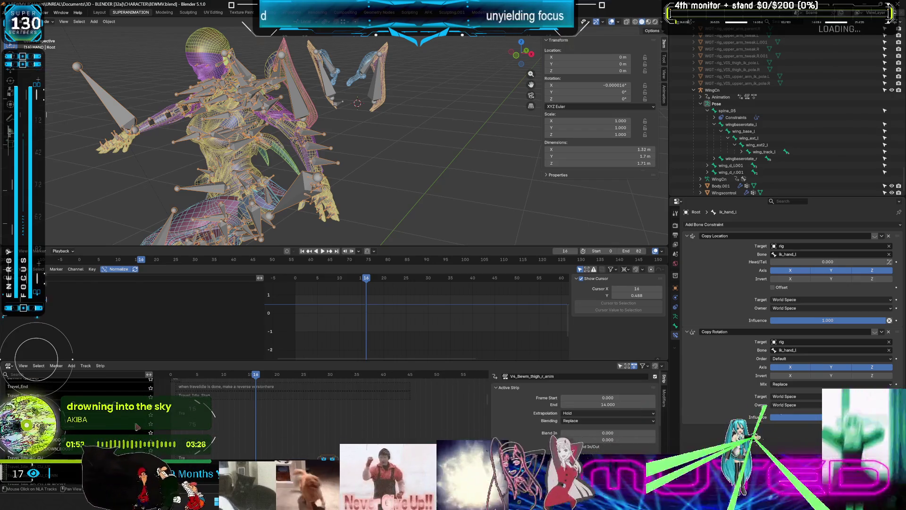
click(187, 399)
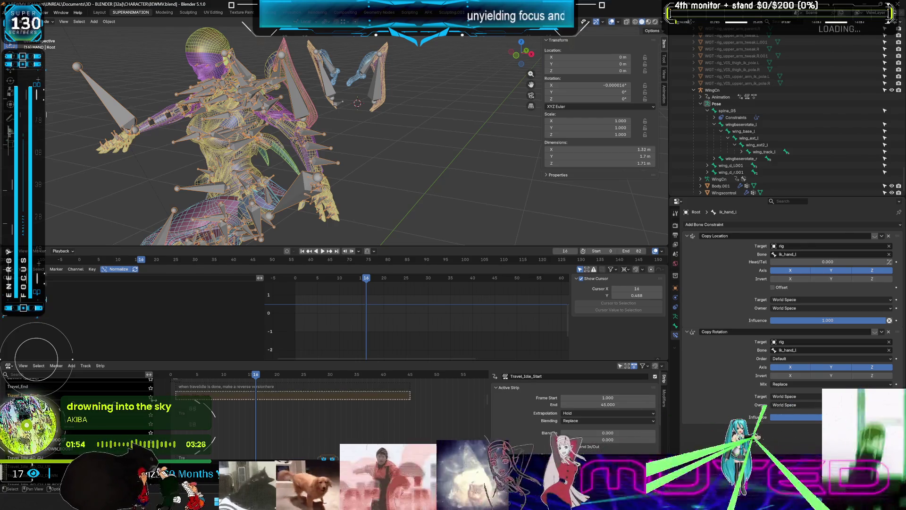
drag(255, 377, 250, 378)
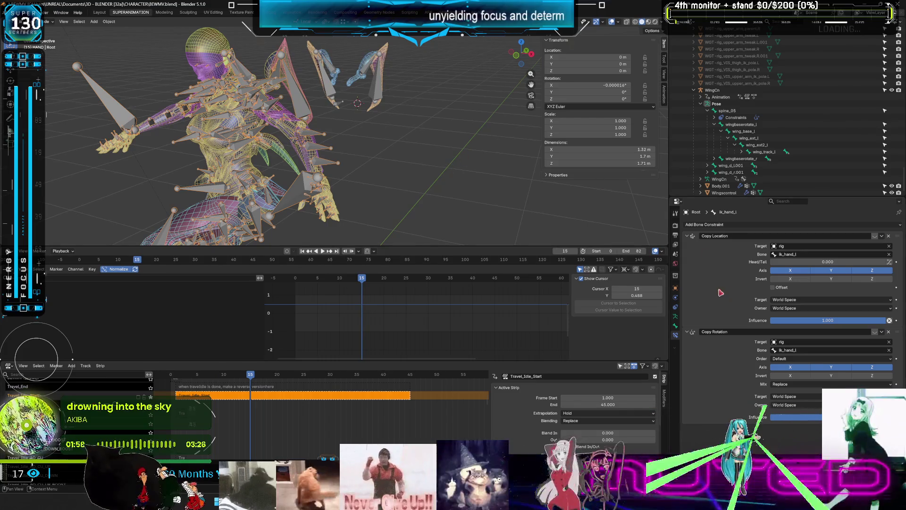
Step: Compare the armature's Rest Position with its Pose Position, then return to frame 0
click(675, 316)
click(843, 247)
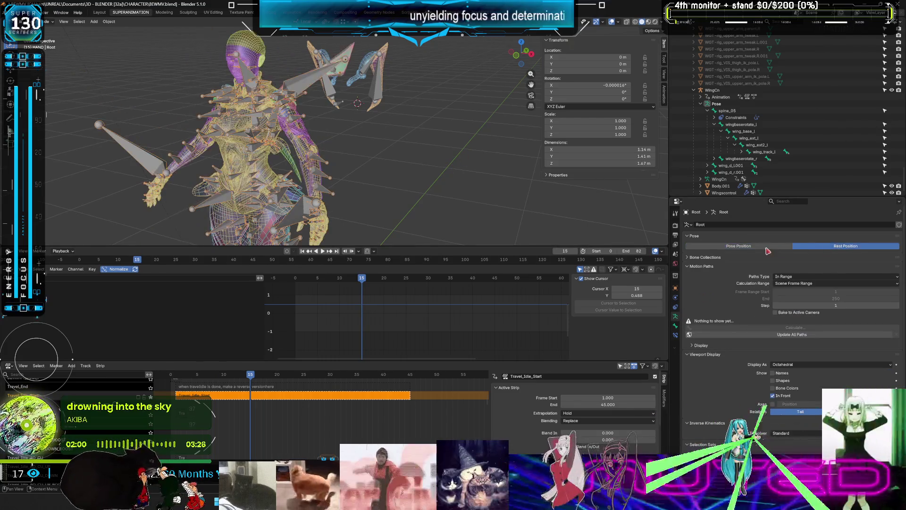
click(753, 247)
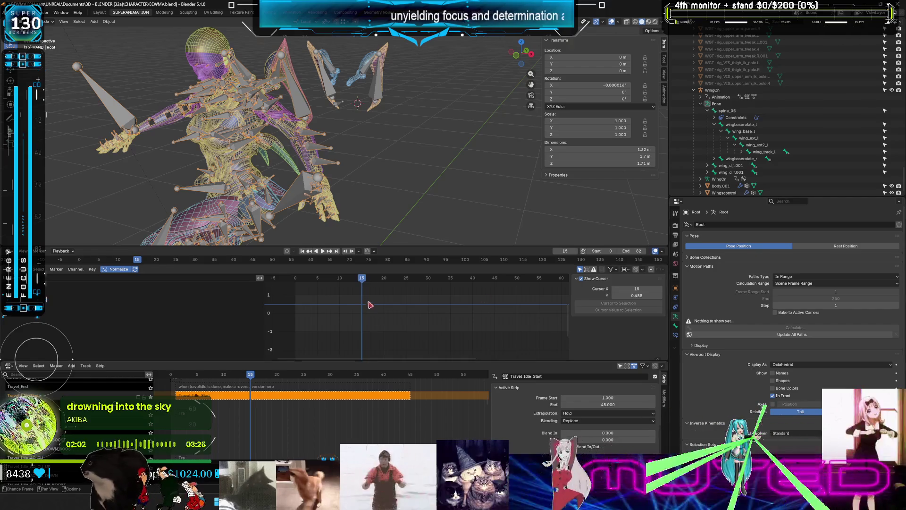
mouse_move(361, 279)
mouse_down()
mouse_move(297, 283)
mouse_move(366, 282)
mouse_up()
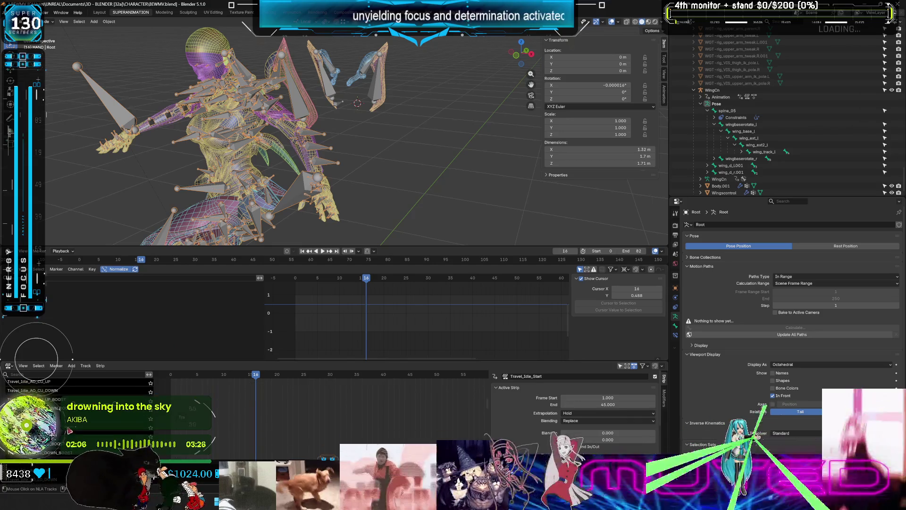
Step: Collapse the tracks under Root and mute the Root track
scroll(118, 410, up, 10)
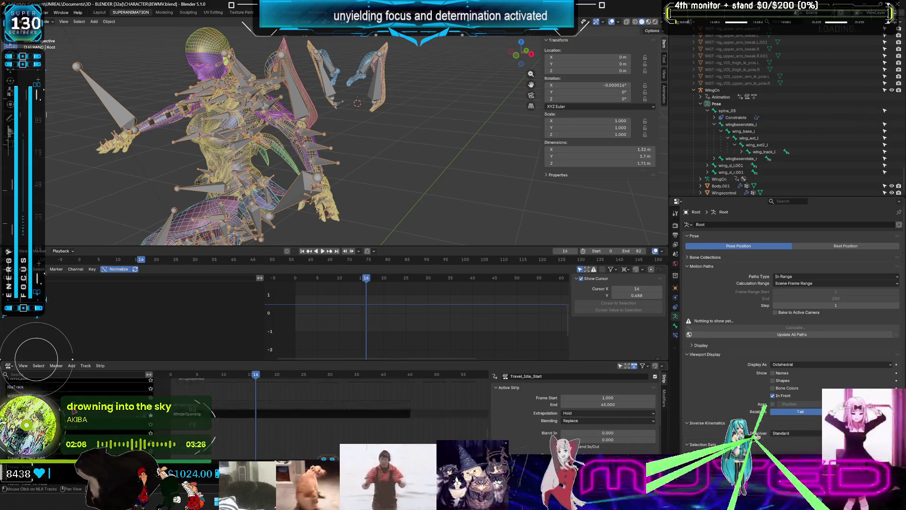
scroll(94, 397, up, 5)
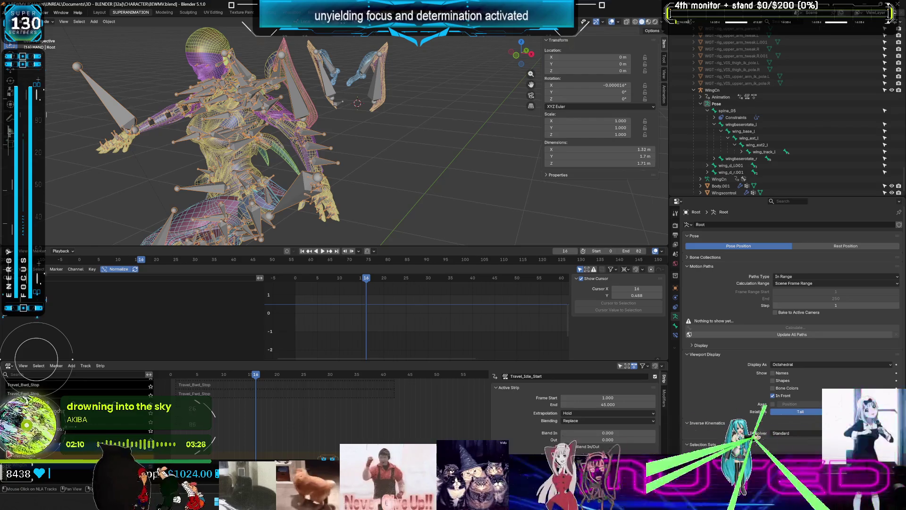
scroll(92, 432, down, 5)
scroll(92, 432, down, 5)
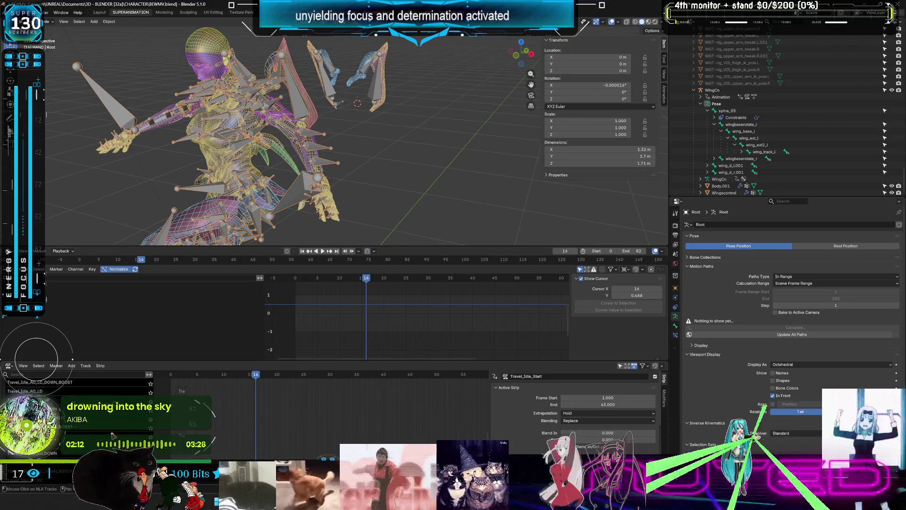
scroll(3, 397, up, 15)
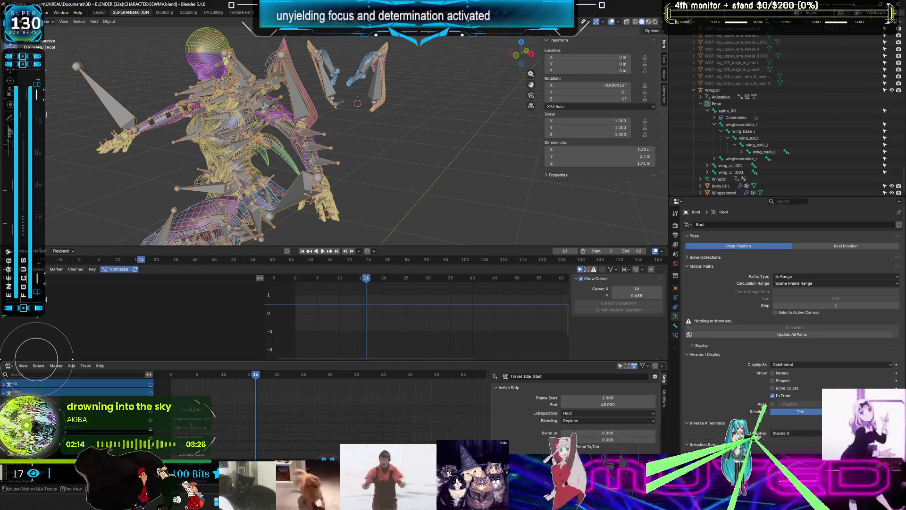
click(3, 393)
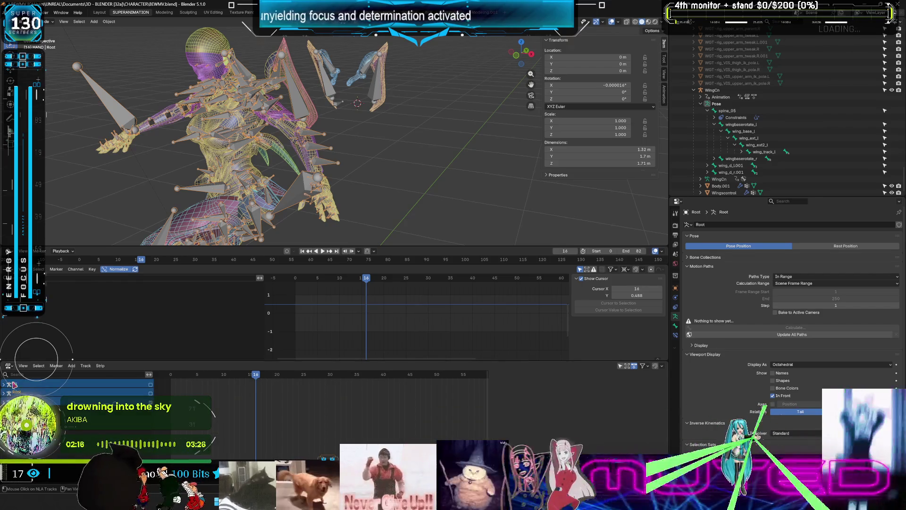
click(151, 393)
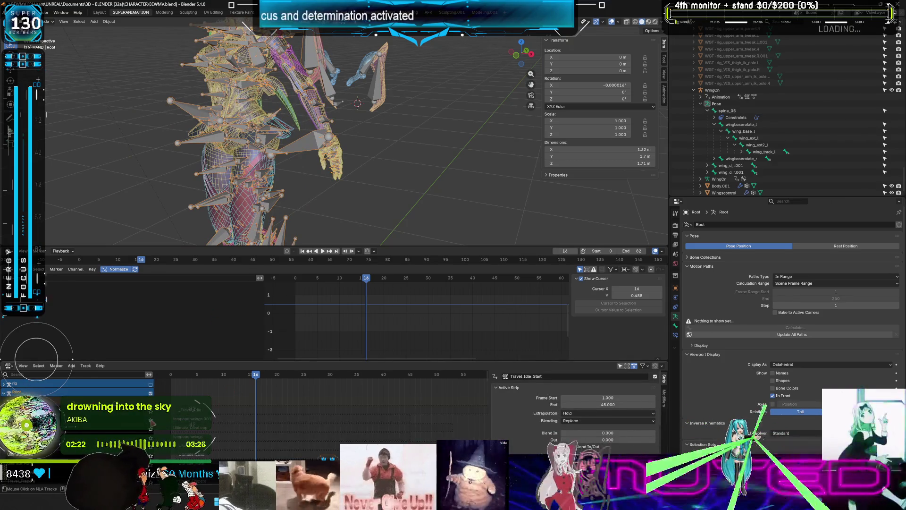
Step: In the Layout workspace, zoom out to the whole rig, play the animation, and hide overlays
drag(255, 377, 195, 384)
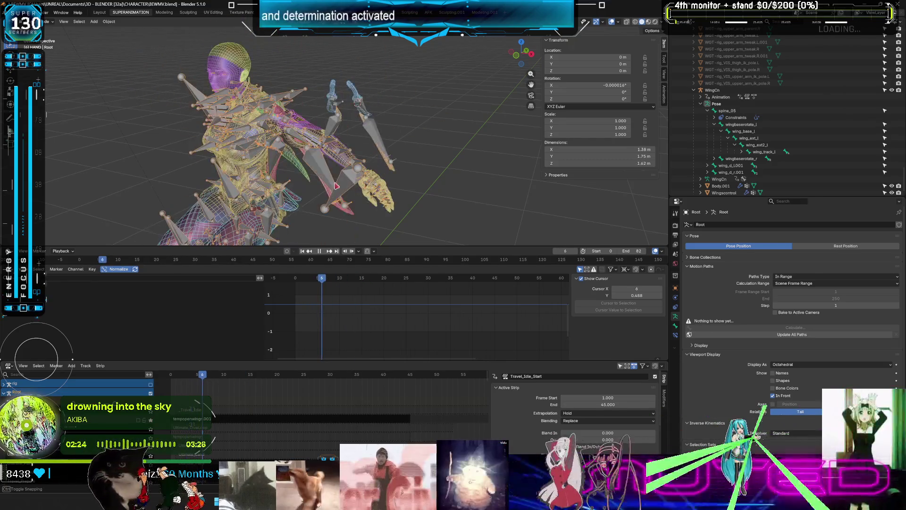
drag(321, 278, 366, 280)
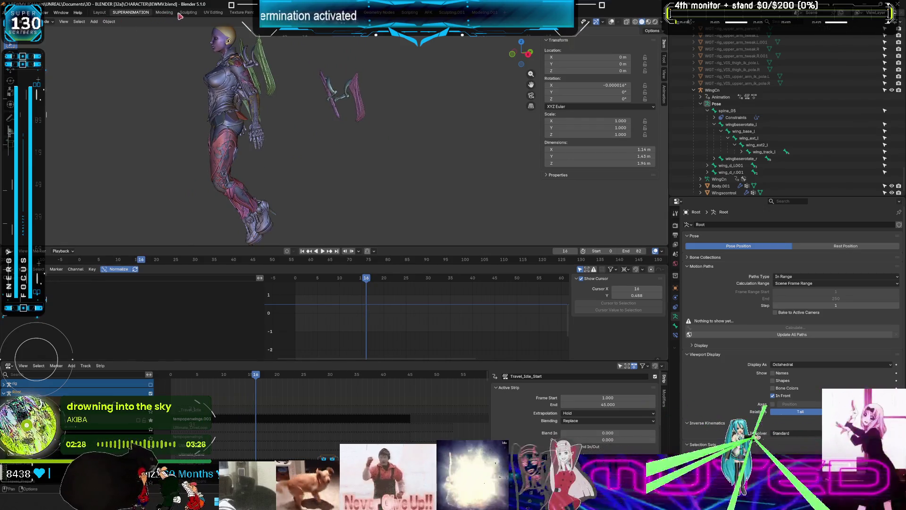
click(100, 12)
scroll(367, 240, down, 5)
mouse_move(367, 239)
middle_down()
mouse_move(376, 257)
mouse_move(404, 261)
middle_up()
key(shift+z)
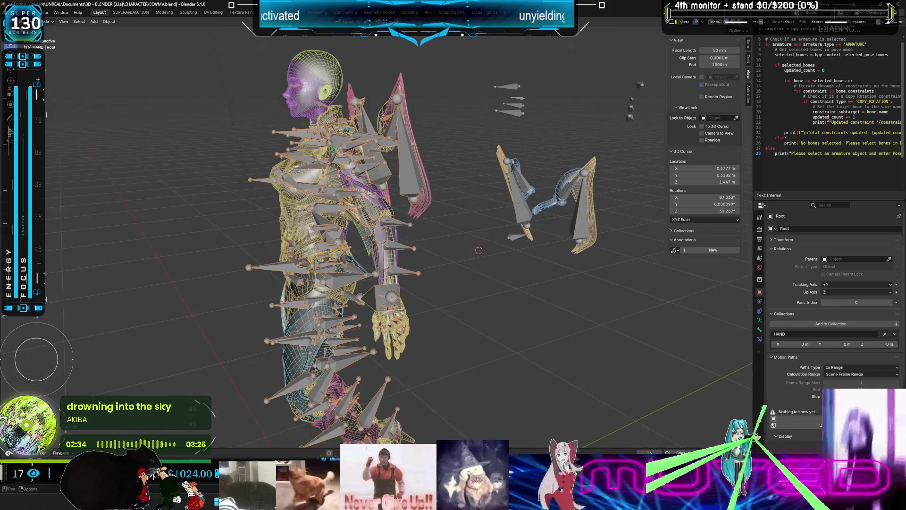
key(space)
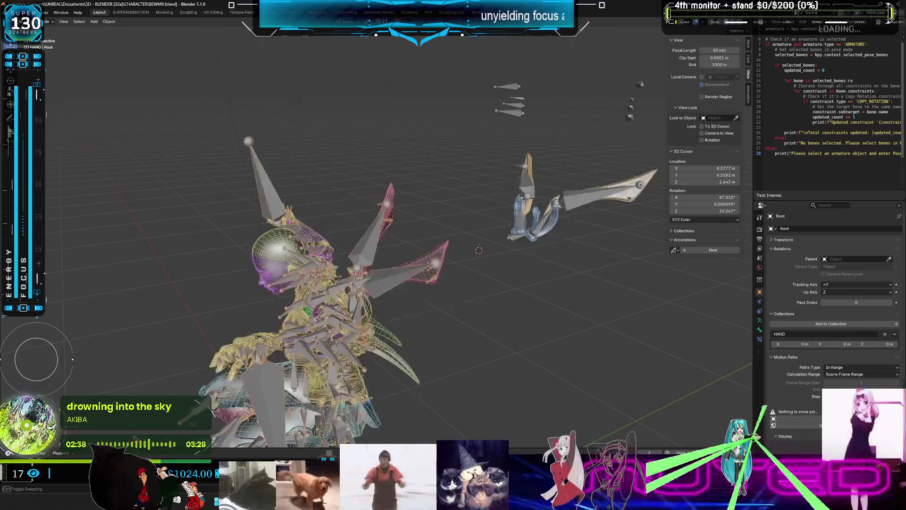
key(shift+alt+z)
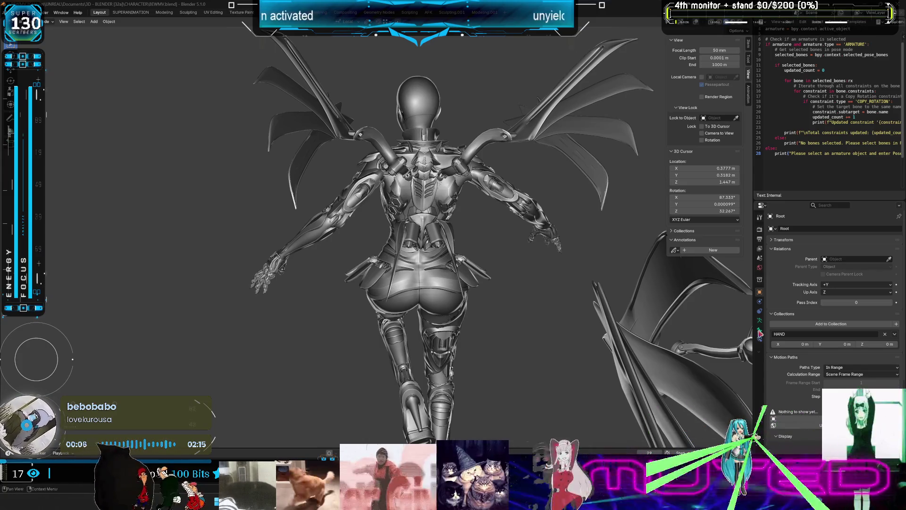
Step: Scrub the timeline back to frame 21
mouse_move(330, 465)
mouse_down()
mouse_move(267, 465)
mouse_move(329, 465)
mouse_up()
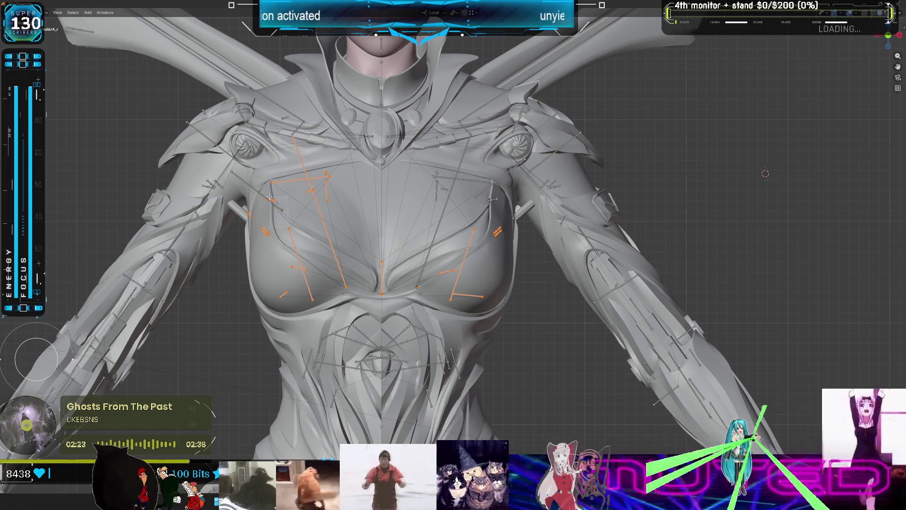
Step: Select the right chest bones, hide them to inspect the chest, then reveal them
shift+click(255, 200)
shift+click(444, 215)
shift+click(460, 179)
shift+click(501, 178)
shift+drag(486, 178, 504, 224)
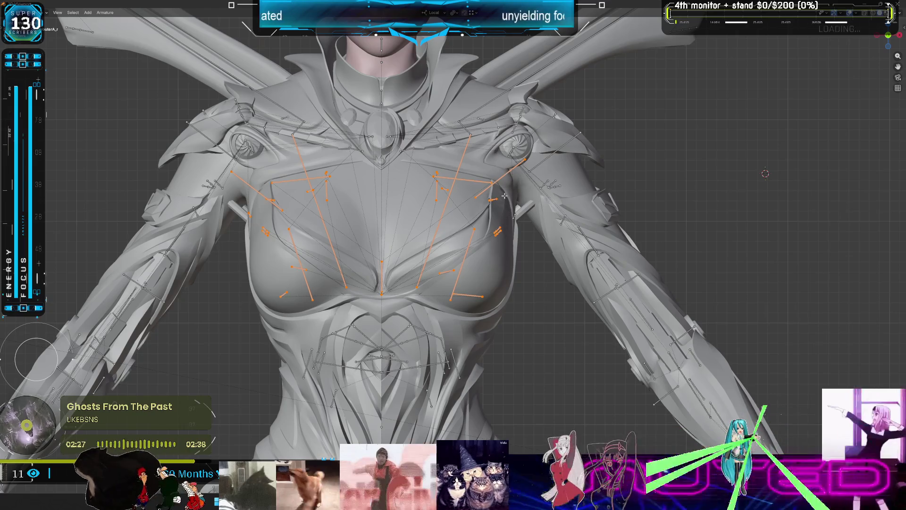
key(h)
mouse_move(423, 189)
middle_down()
mouse_move(429, 249)
mouse_move(456, 253)
middle_up()
key(alt+h)
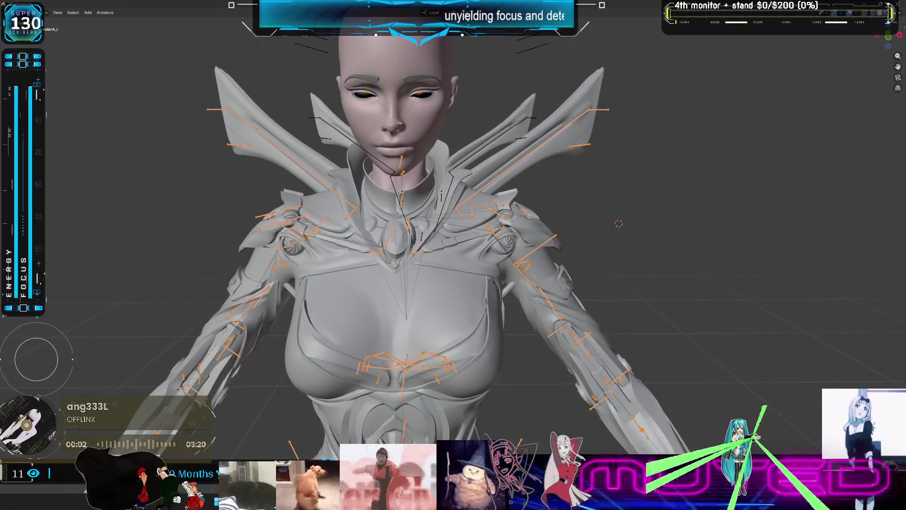
Step: Select three left-shoulder bones, hide them from a right-side view, then reveal them
click(278, 204)
shift+click(277, 225)
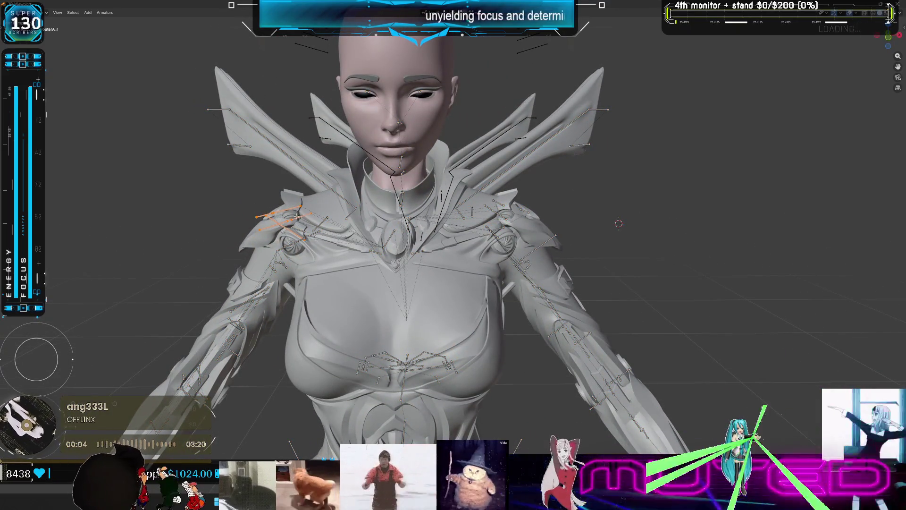
mouse_move(331, 217)
middle_down()
mouse_move(267, 189)
mouse_move(402, 236)
mouse_move(359, 227)
mouse_move(448, 243)
mouse_move(363, 254)
mouse_move(363, 263)
mouse_move(384, 267)
mouse_move(416, 296)
mouse_move(378, 269)
middle_up()
key(h)
key(alt+h)
Step: Select a chest bone plus a small bone, then select all bones from a side-on view
click(352, 303)
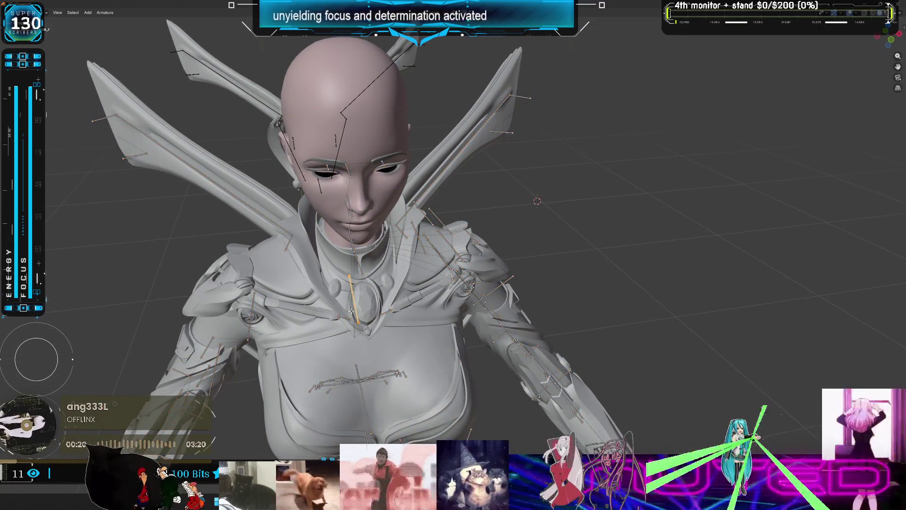
shift+click(388, 313)
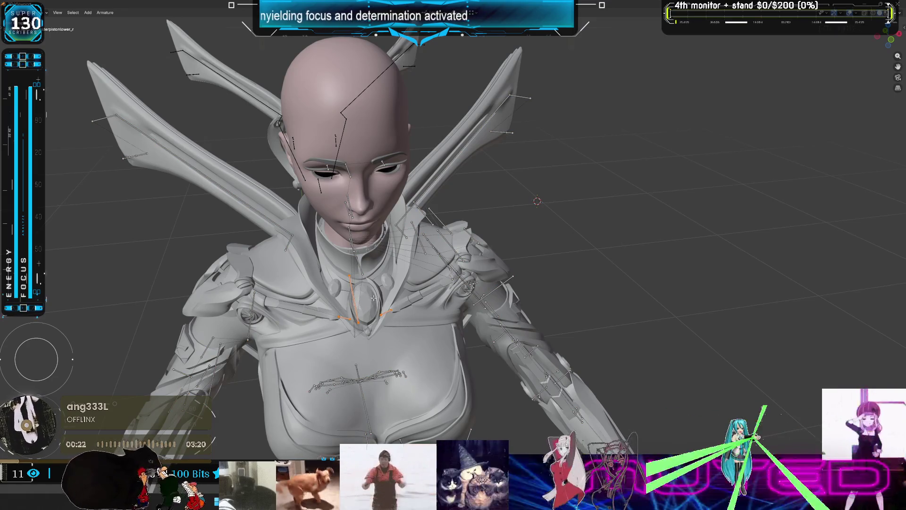
click(367, 248)
mouse_move(367, 249)
middle_down()
mouse_move(371, 258)
mouse_move(448, 236)
middle_up()
key(a)
key(alt+a)
key(a)
Step: Select the shoulder bones and everything linked to them, hide that chain, then reveal it
click(466, 228)
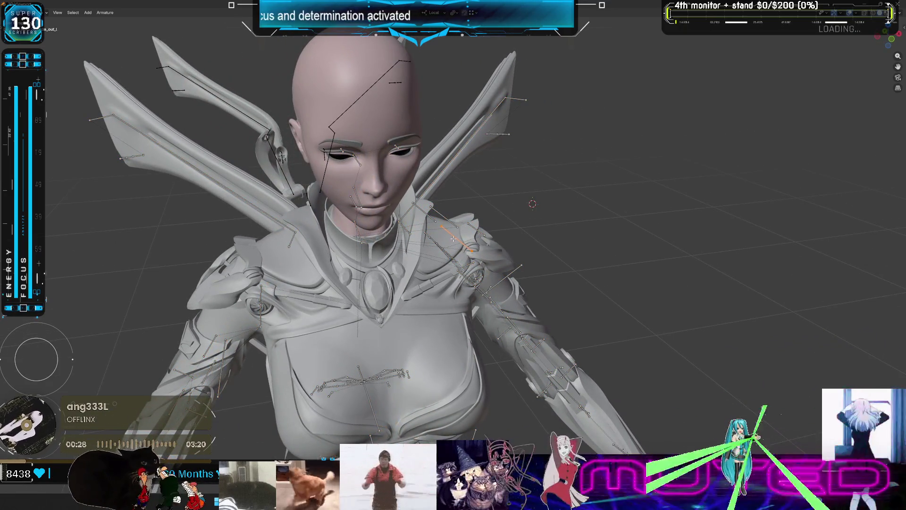
scroll(453, 239, up, 3)
shift+click(436, 236)
shift+click(438, 234)
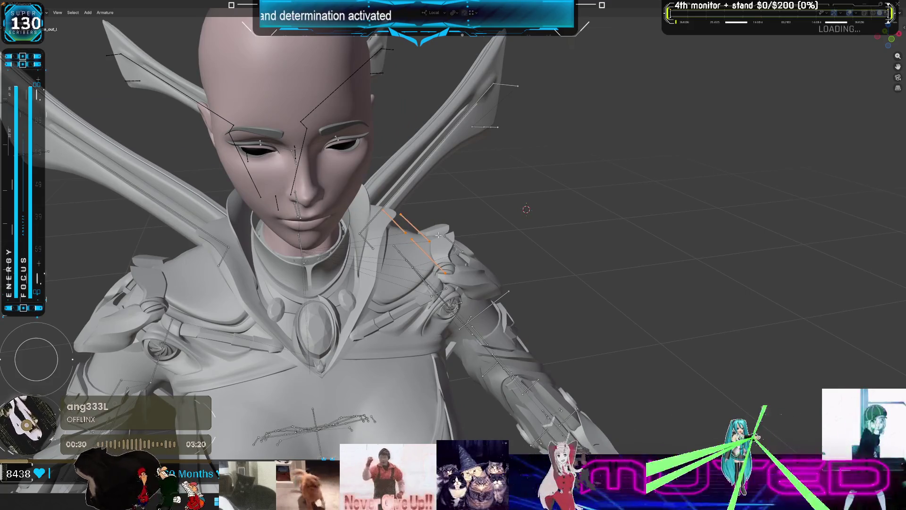
key(ctrl+l)
mouse_move(460, 243)
middle_down()
mouse_move(452, 262)
mouse_move(460, 264)
middle_up()
key(h)
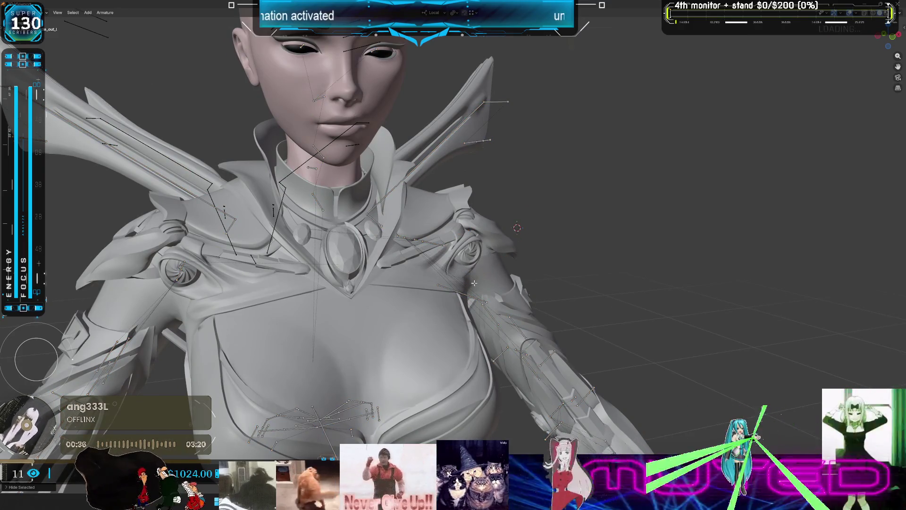
mouse_move(516, 503)
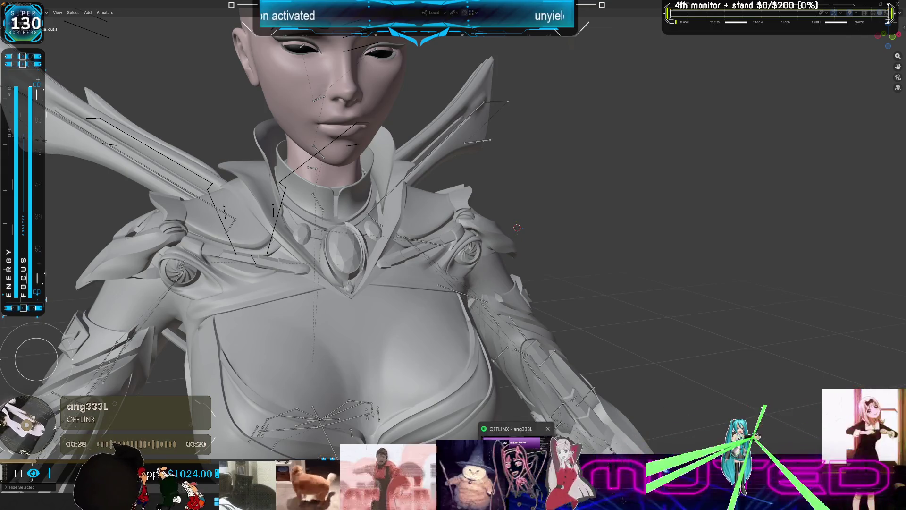
scroll(422, 281, up, 3)
key(alt+h)
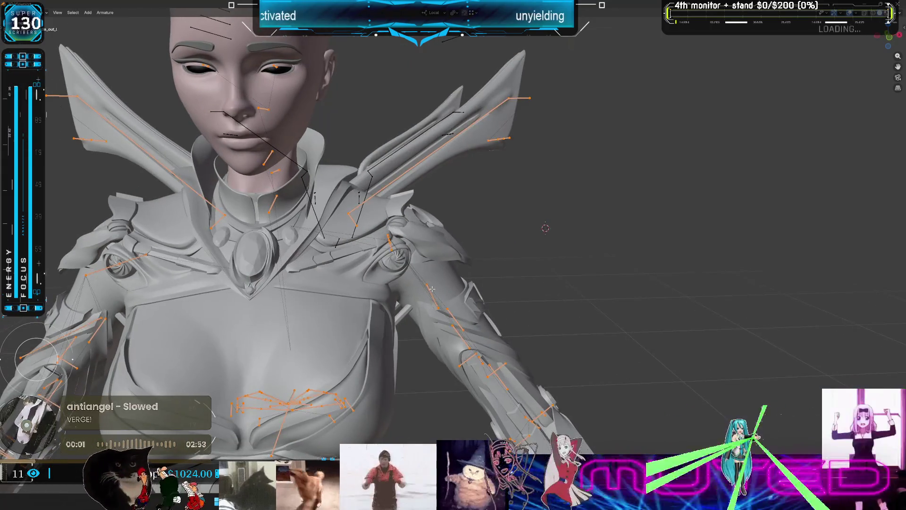
Step: Facing the chest, select the two neck bones and hide them
middle_drag(421, 281, 407, 287)
middle_drag(404, 296, 341, 205)
click(339, 200)
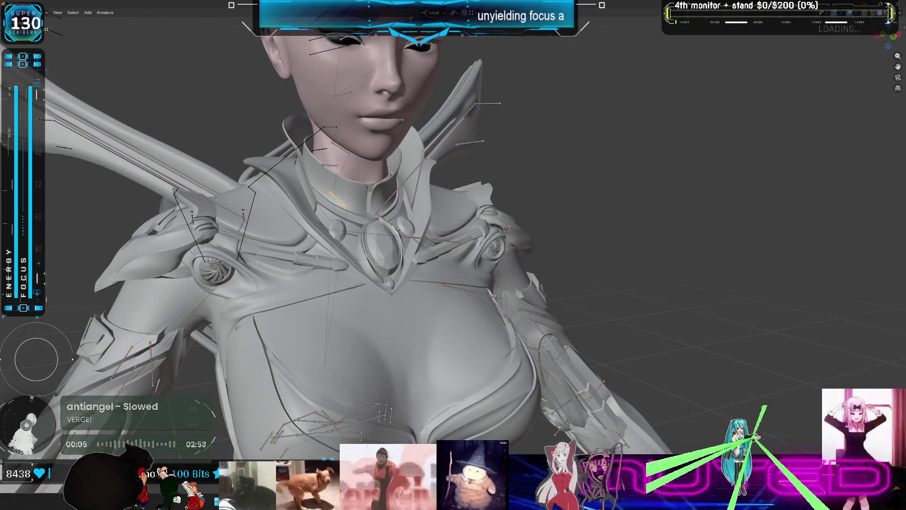
shift+click(329, 165)
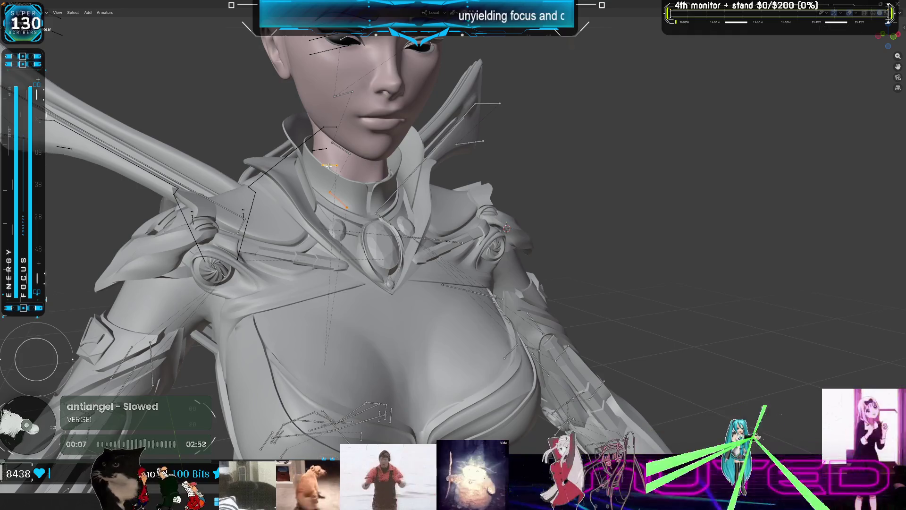
scroll(347, 149, down, 3)
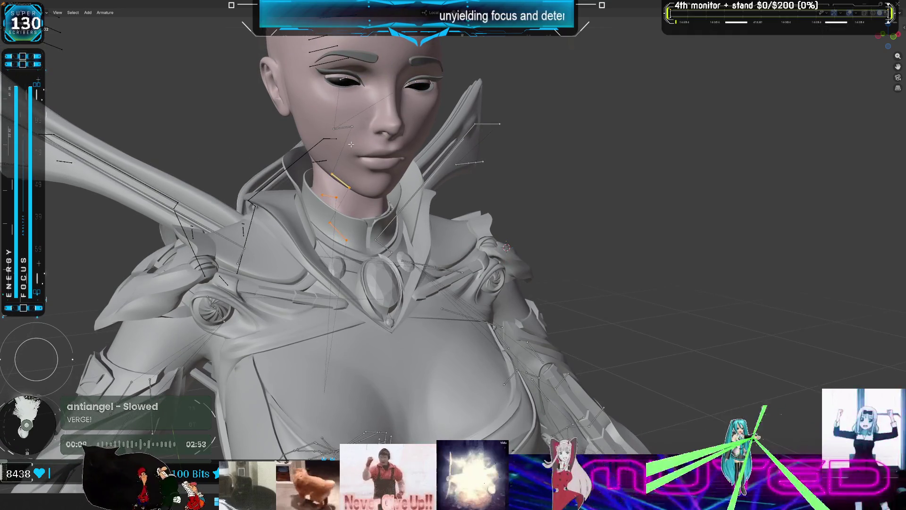
key(h)
Step: Bring all bones back and view the rig in front orthographic view
mouse_move(385, 159)
middle_down()
mouse_move(377, 172)
mouse_move(387, 202)
mouse_move(348, 201)
mouse_move(381, 193)
middle_up()
key(a)
key(KP_1)
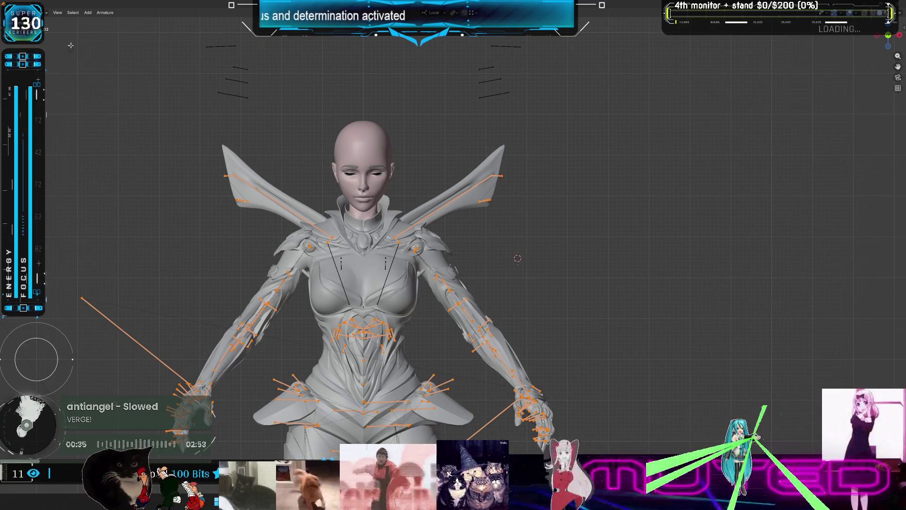
Step: Leave armature Edit Mode for Object Mode and orbit to a side view of the character
mouse_move(543, 264)
middle_down()
mouse_move(469, 245)
mouse_move(470, 229)
middle_up()
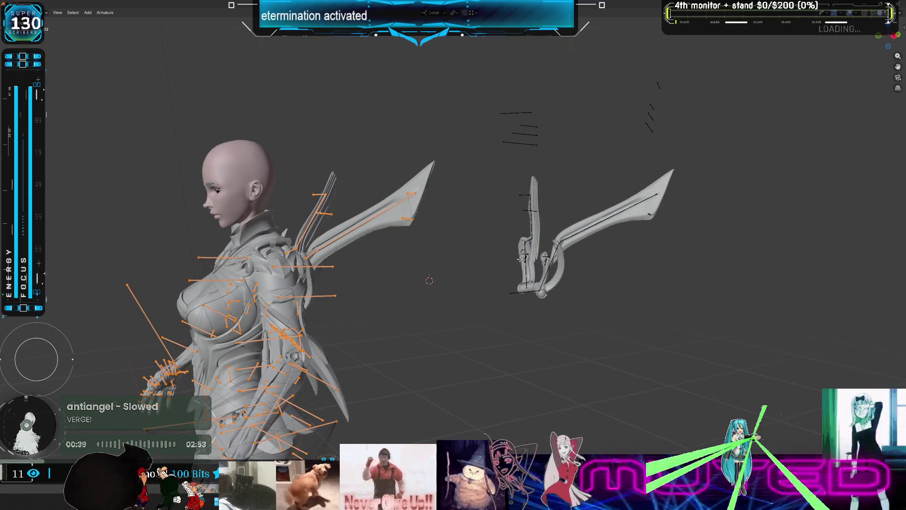
middle_drag(519, 259, 550, 264)
key(ctrl+Tab)
click(373, 282)
mouse_move(373, 281)
middle_down()
mouse_move(414, 263)
mouse_move(377, 267)
mouse_move(569, 309)
middle_up()
key(Tab)
key(ctrl+Tab)
click(512, 303)
mouse_move(511, 302)
middle_down()
mouse_move(462, 297)
mouse_move(504, 288)
mouse_move(331, 377)
middle_up()
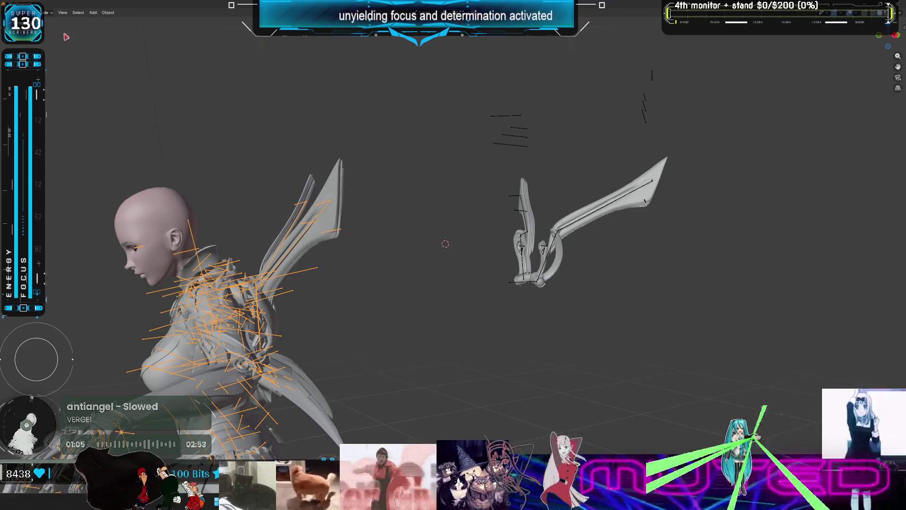
click(244, 14)
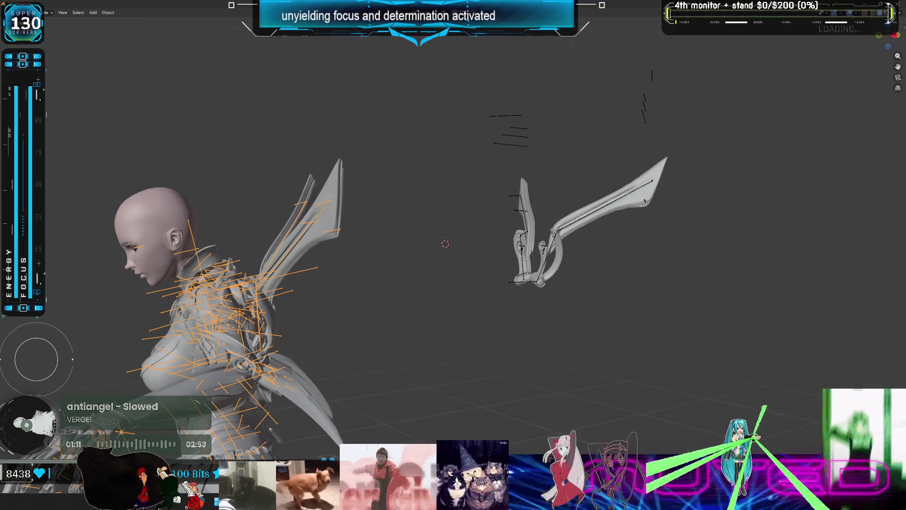
drag(354, 192, 678, 354)
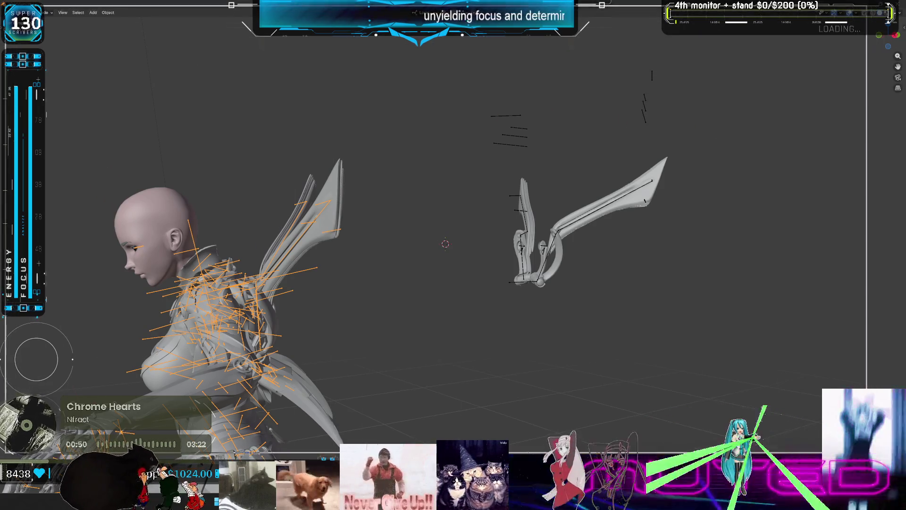
drag(901, 472, 113, 80)
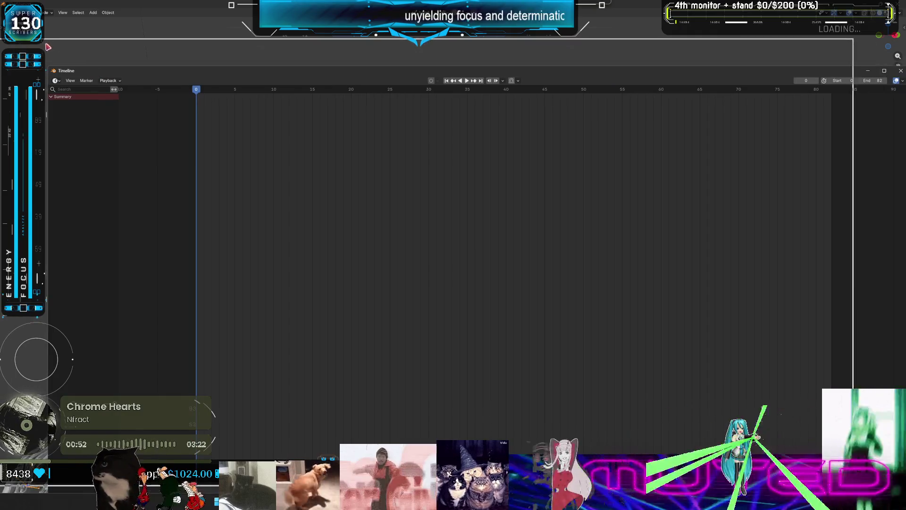
mouse_move(105, 38)
mouse_down()
mouse_move(249, 354)
mouse_move(413, 374)
mouse_move(413, 444)
mouse_up()
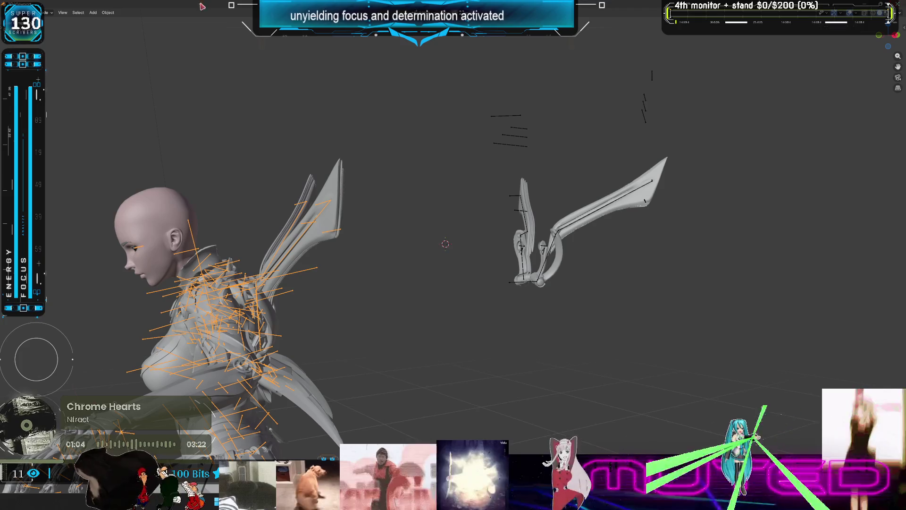
double_click(160, 6)
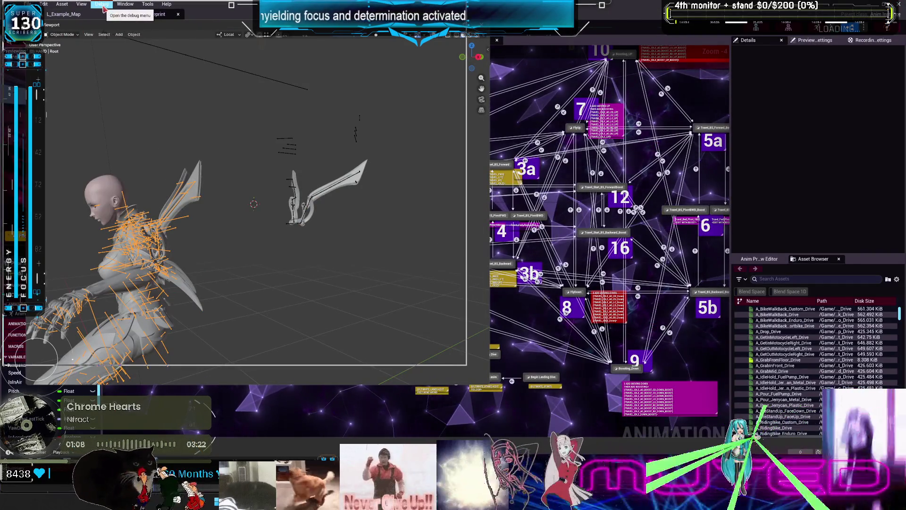
drag(101, 13, 78, 0)
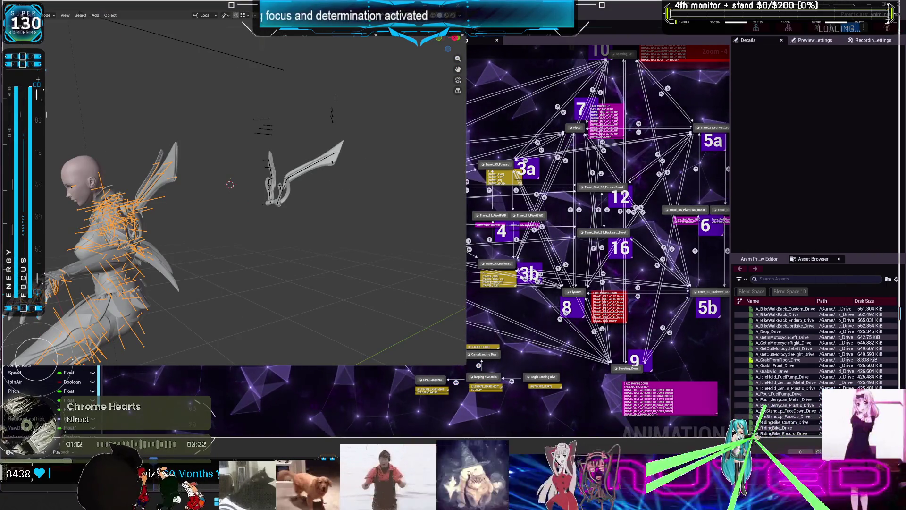
key(super+Up)
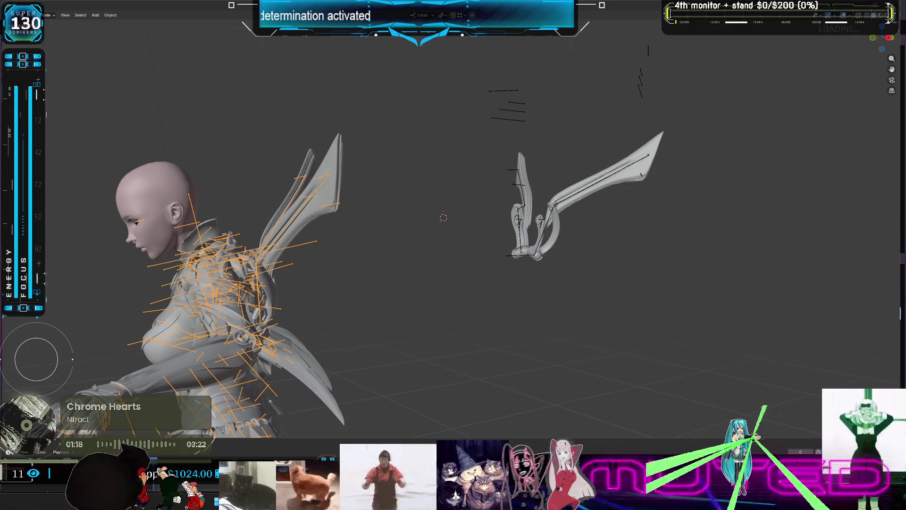
Step: Orbit to a near-frontal view, zoom in on head and torso, then orbit to three-quarter view
mouse_move(425, 245)
middle_down()
mouse_move(513, 252)
mouse_move(354, 232)
mouse_move(335, 247)
middle_up()
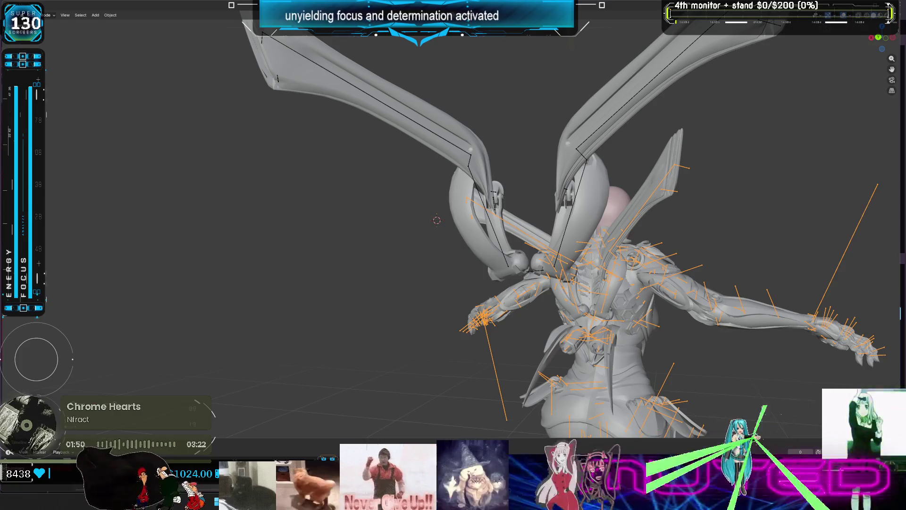
mouse_move(559, 208)
middle_down()
mouse_move(521, 254)
mouse_move(431, 249)
mouse_move(437, 293)
mouse_move(382, 255)
middle_up()
mouse_move(413, 297)
middle_down()
mouse_move(429, 308)
mouse_move(350, 280)
middle_up()
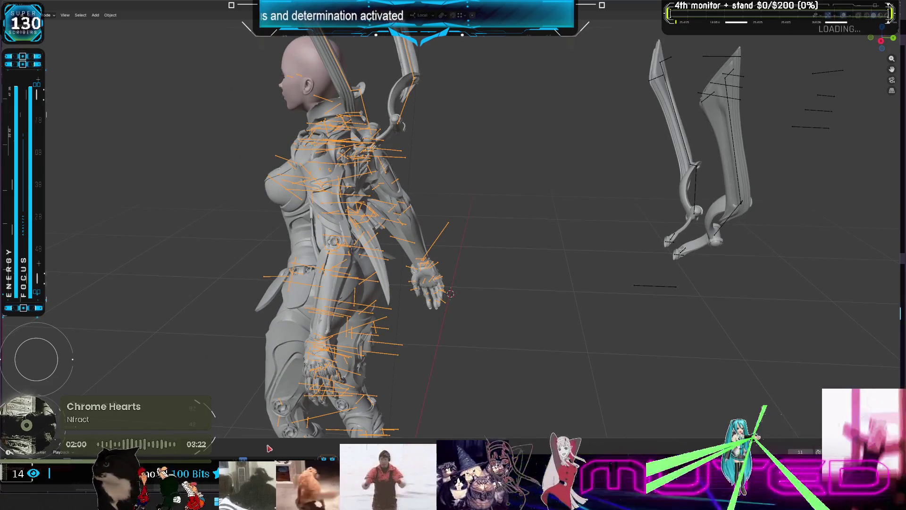
Step: Step through the animation frames to review the wing poses, then enter Pose Mode
key(space)
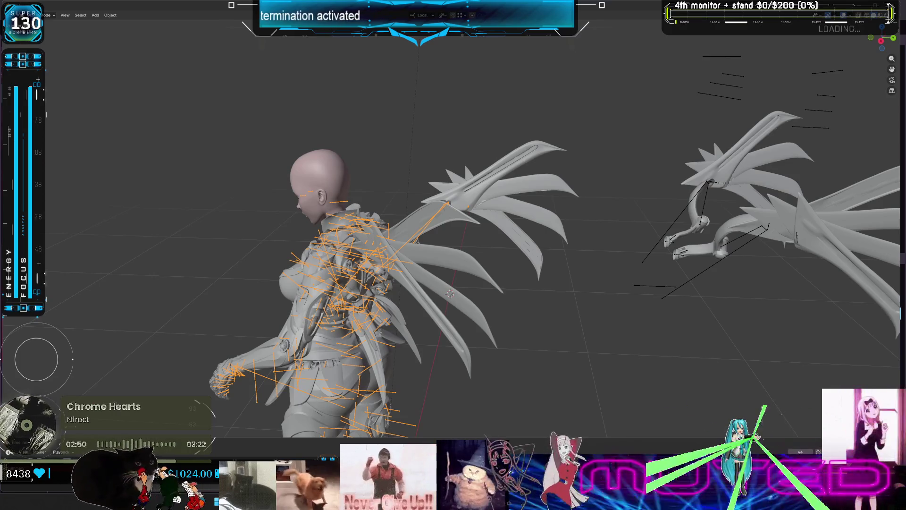
key(space)
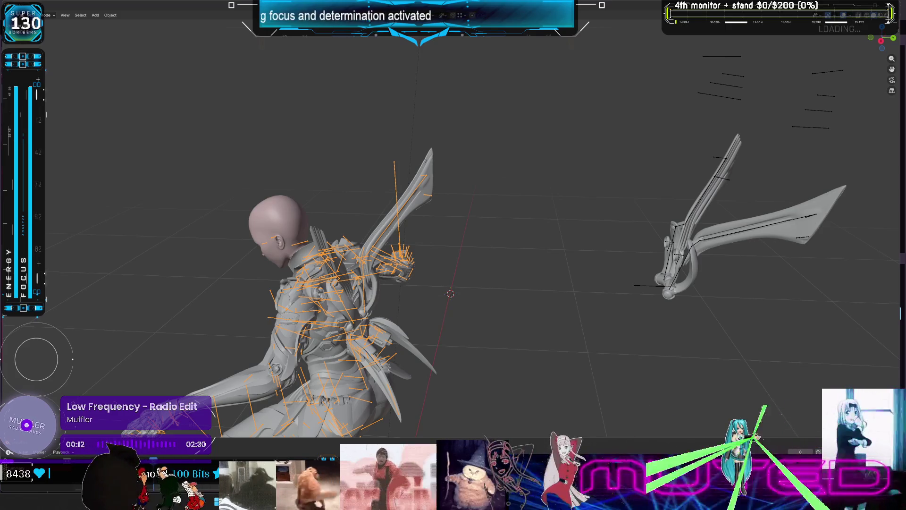
key(space)
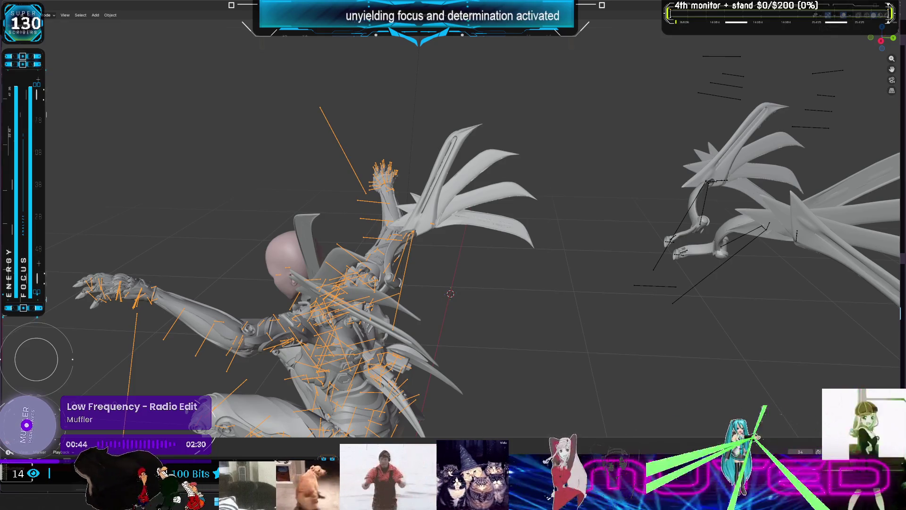
key(ctrl+z)
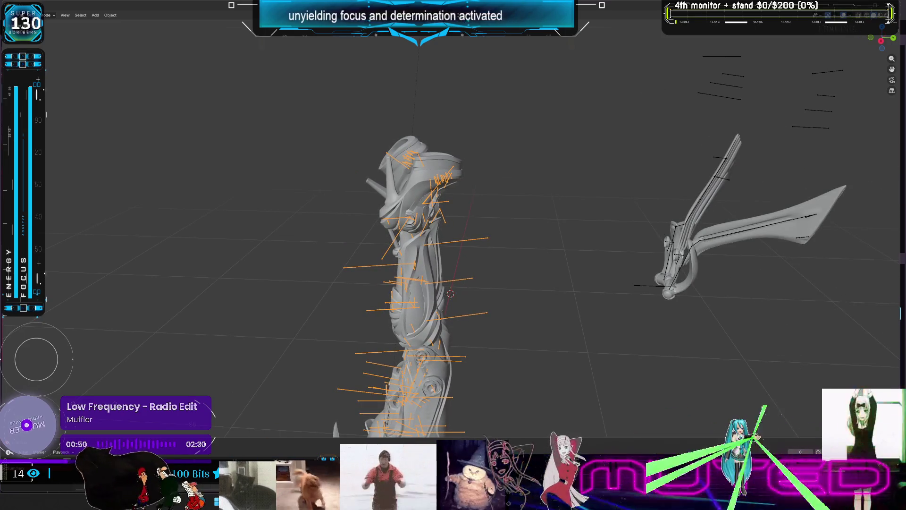
key(ctrl+shift+z)
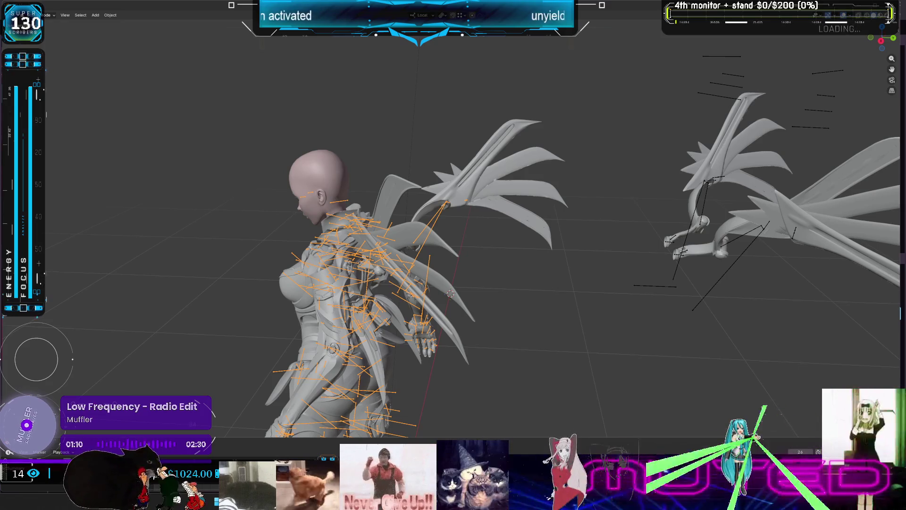
key(Up)
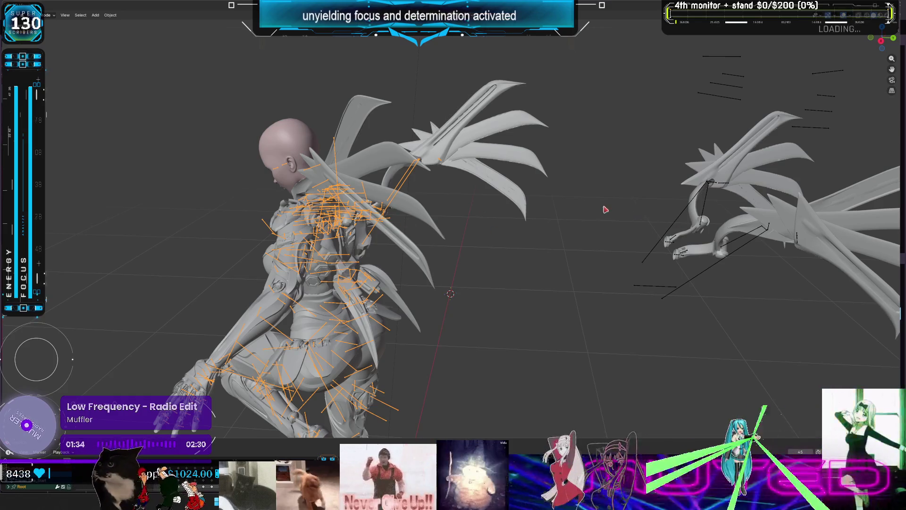
middle_drag(433, 235, 390, 213)
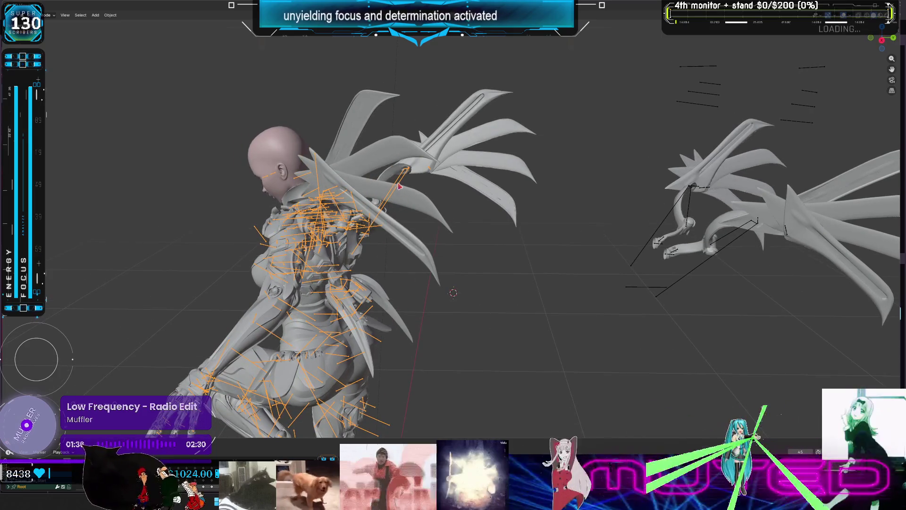
key(ctrl+Tab)
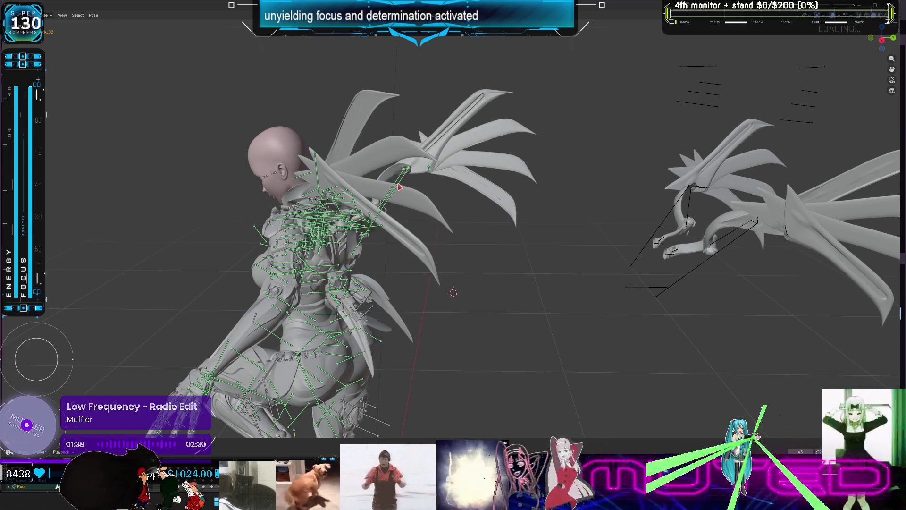
Step: Select all rig bones, rewind to the first frame and play the wing animation once
key(a)
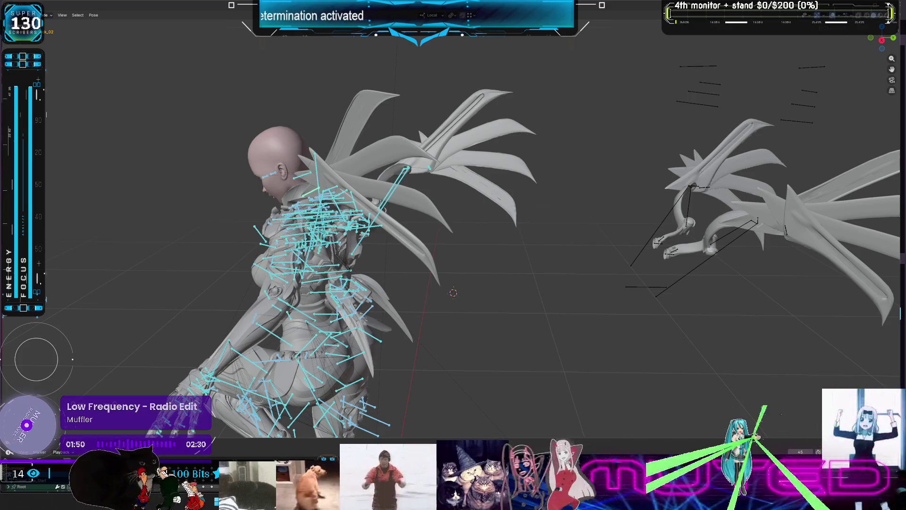
key(shift+Left)
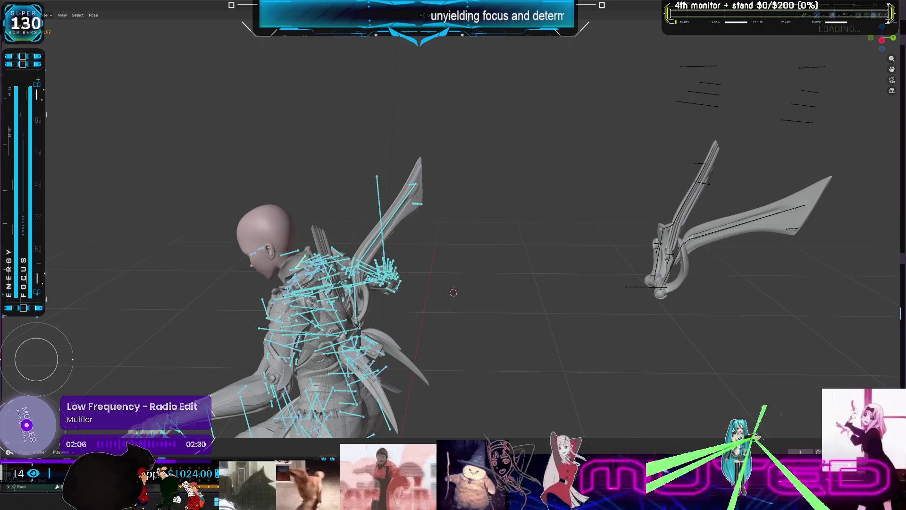
key(space)
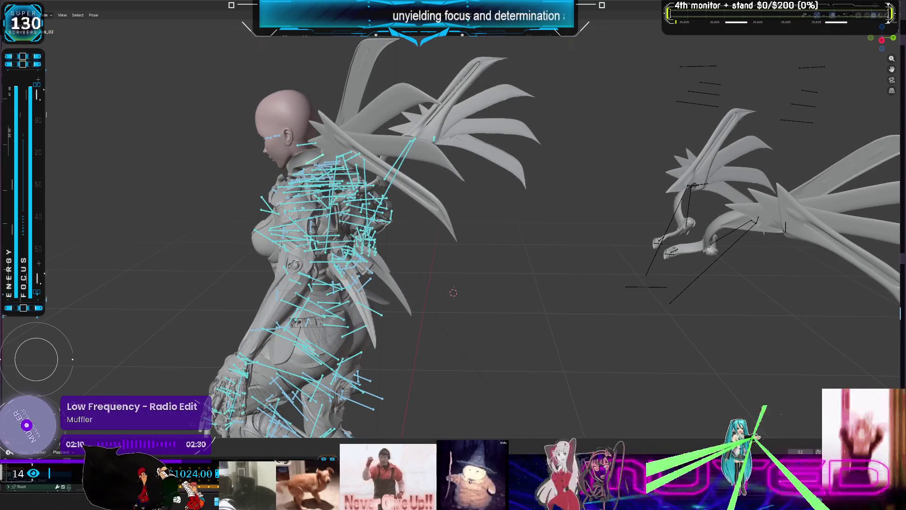
key(Escape)
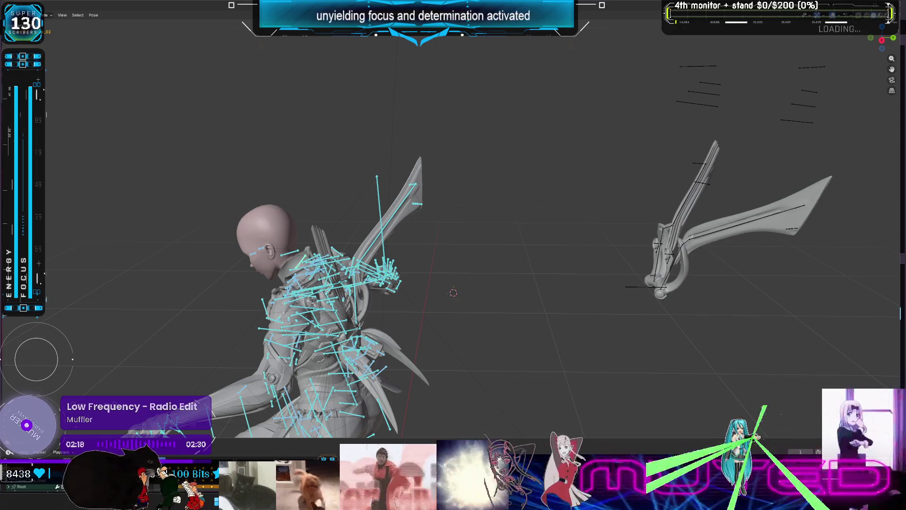
Step: Replay the animation several times to watch the wings sweep from folded to spread
key(space)
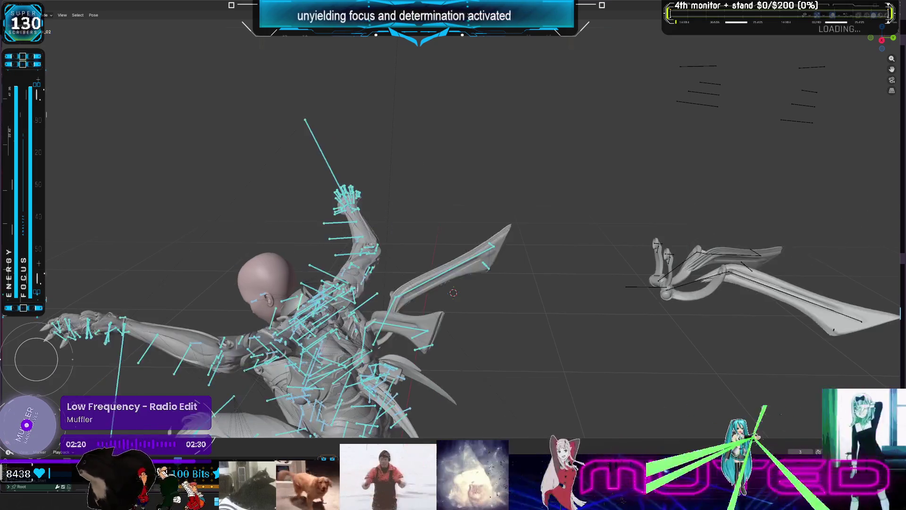
key(Escape)
key(space)
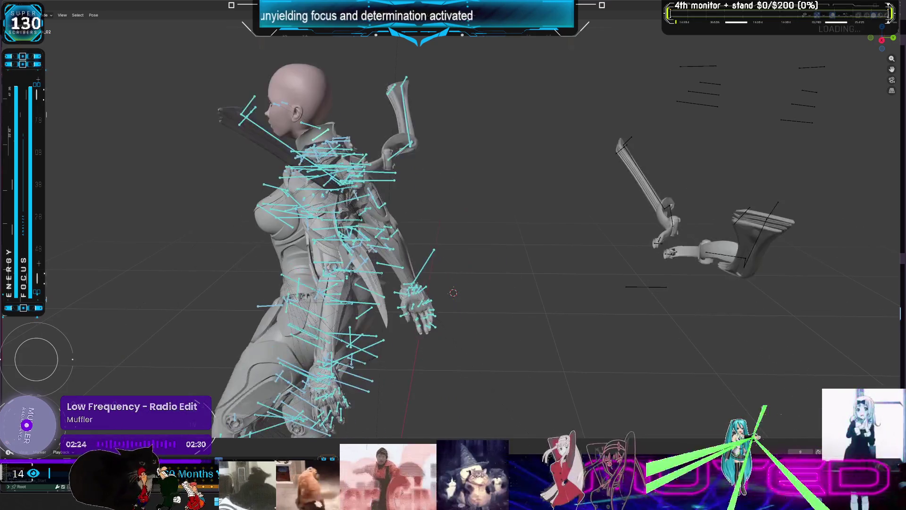
key(Escape)
key(space)
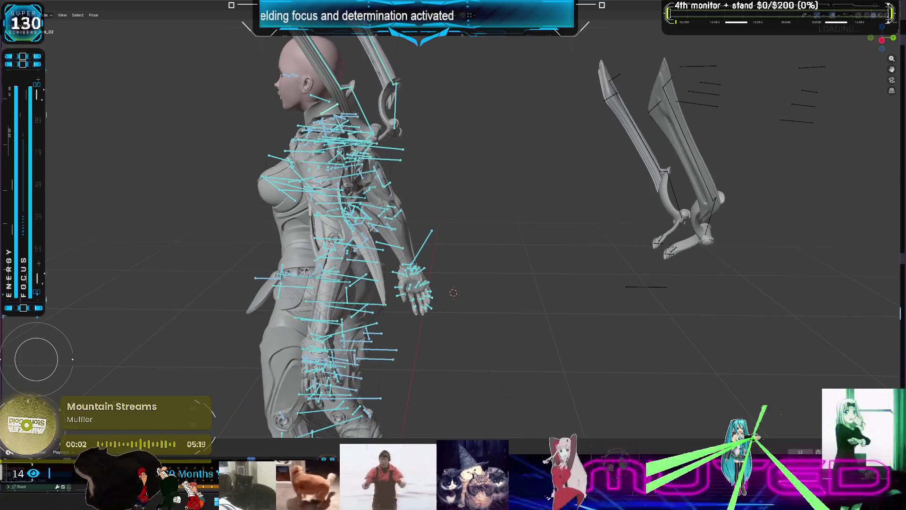
key(Escape)
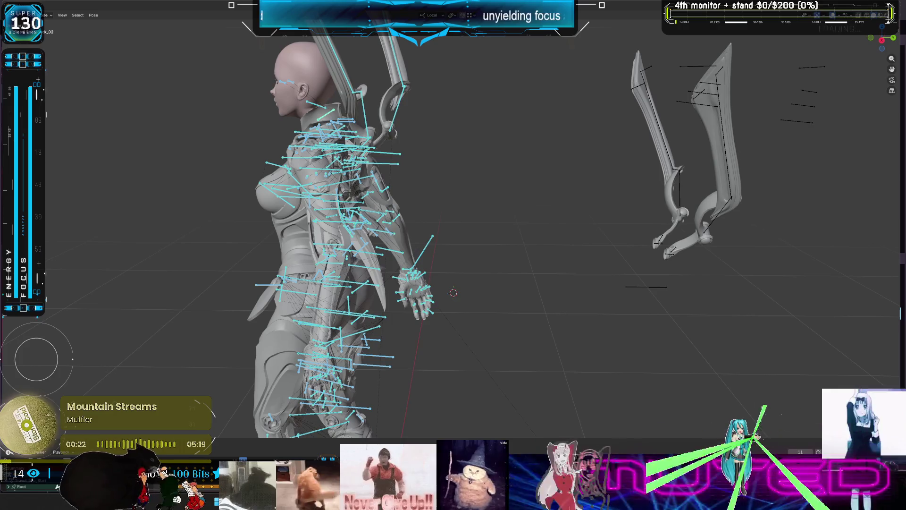
key(space)
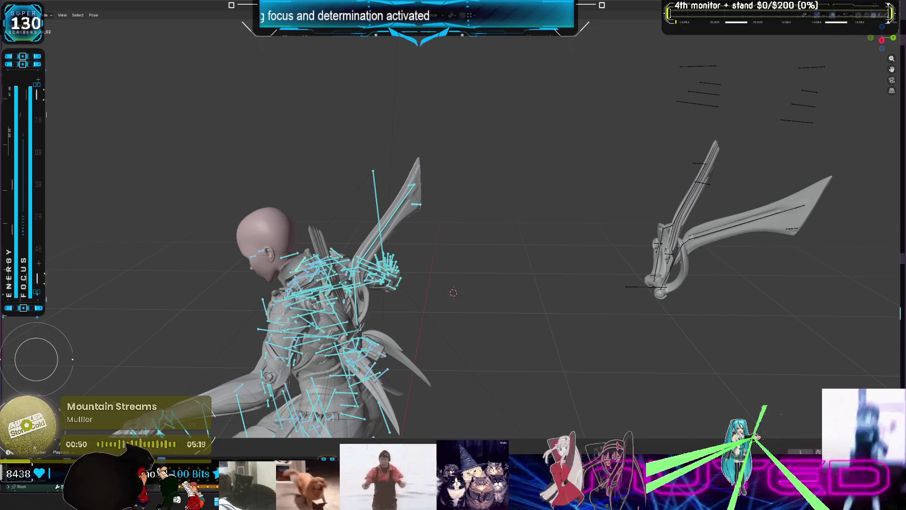
key(space)
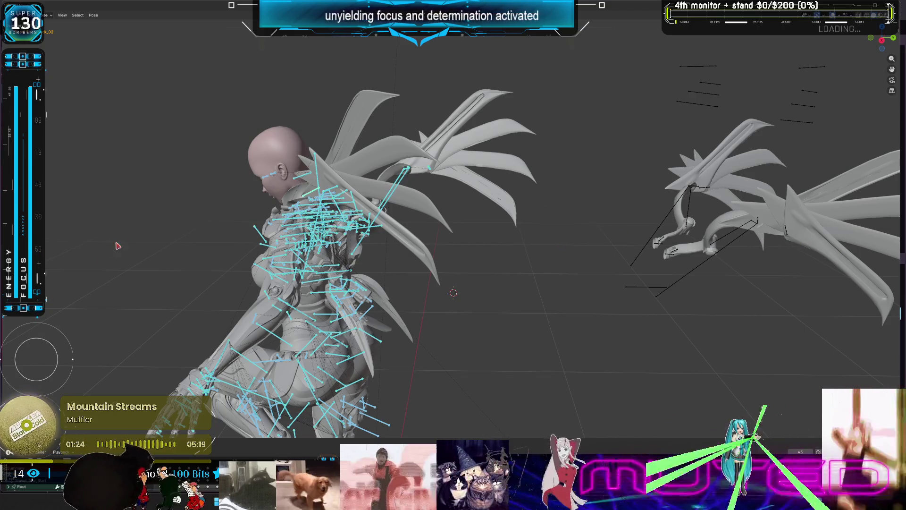
mouse_move(295, 258)
middle_down()
mouse_move(327, 259)
mouse_move(288, 255)
middle_up()
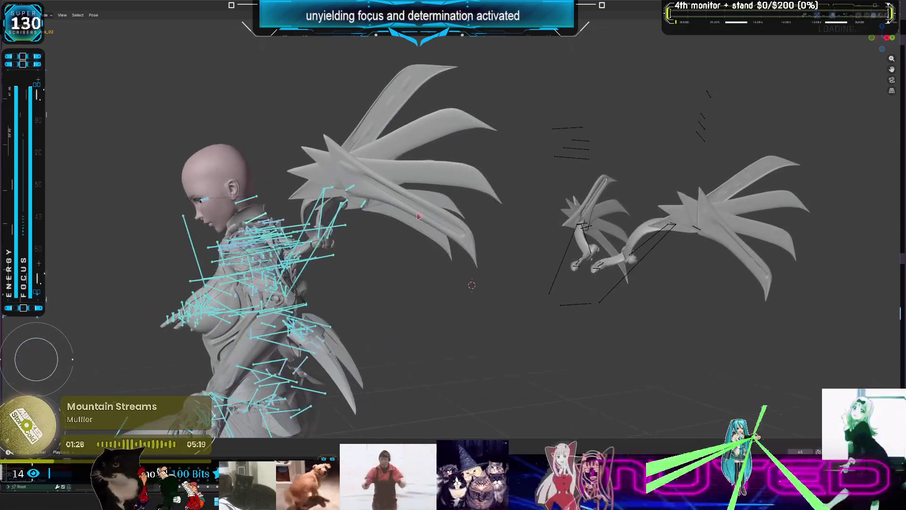
Step: Set viewport lighting to MatCap with the mauve-pink matcap, then select the standalone wing armature
click(893, 21)
click(853, 49)
click(850, 65)
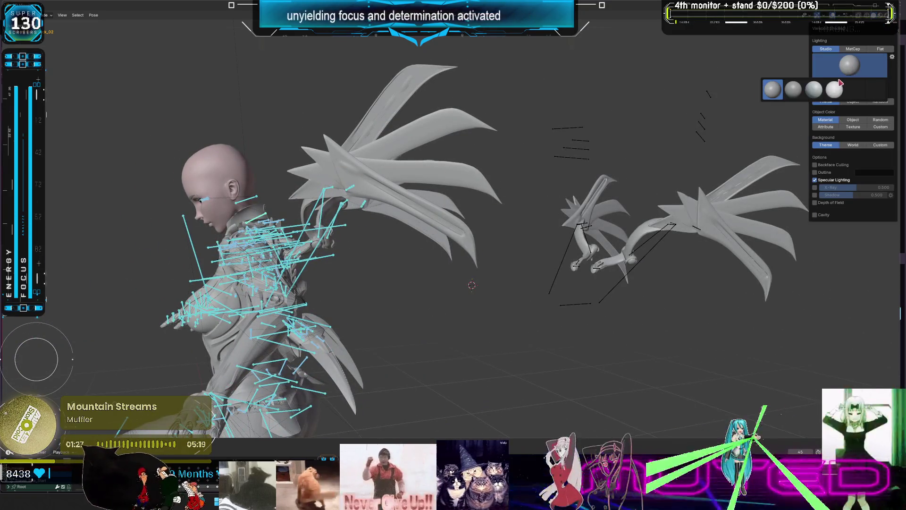
click(847, 88)
click(852, 71)
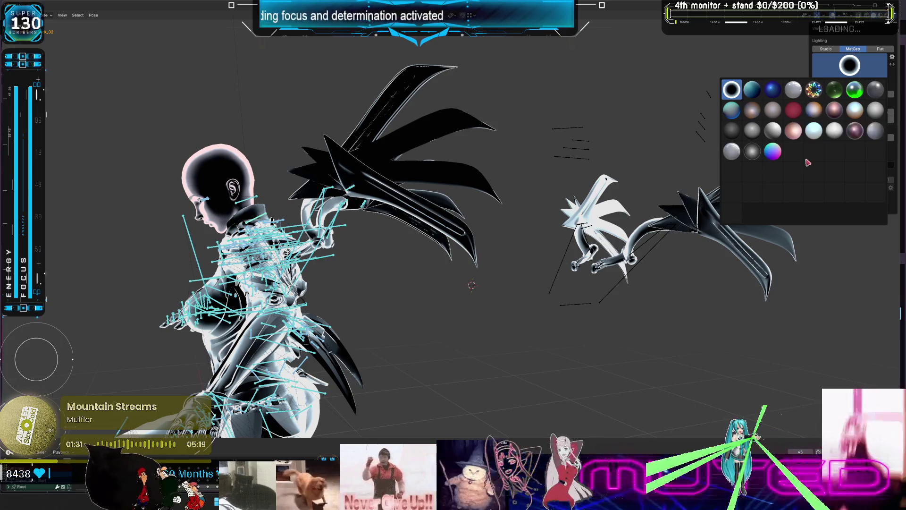
click(855, 131)
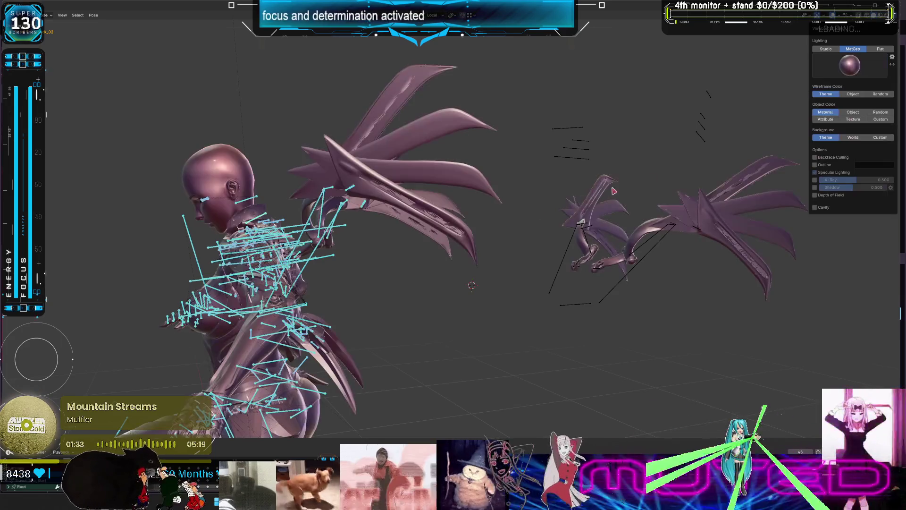
mouse_move(504, 213)
middle_down()
mouse_move(596, 221)
mouse_move(157, 34)
middle_up()
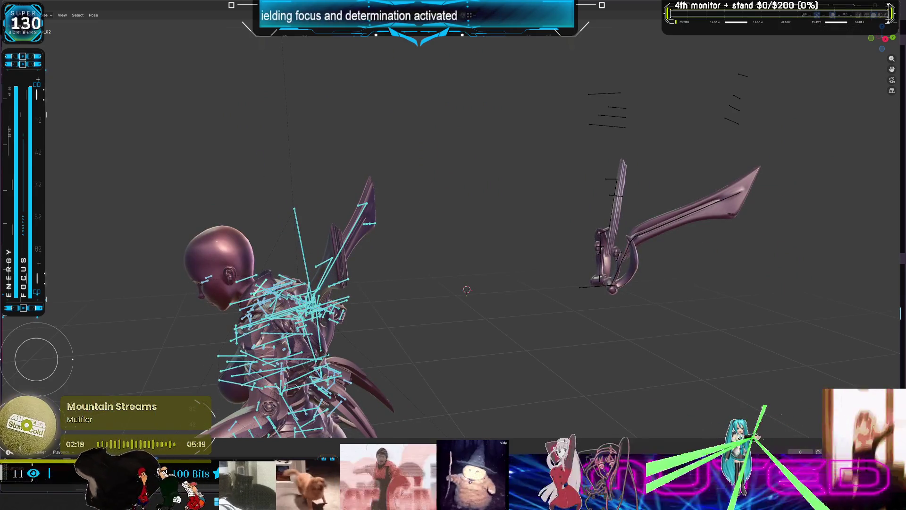
click(616, 127)
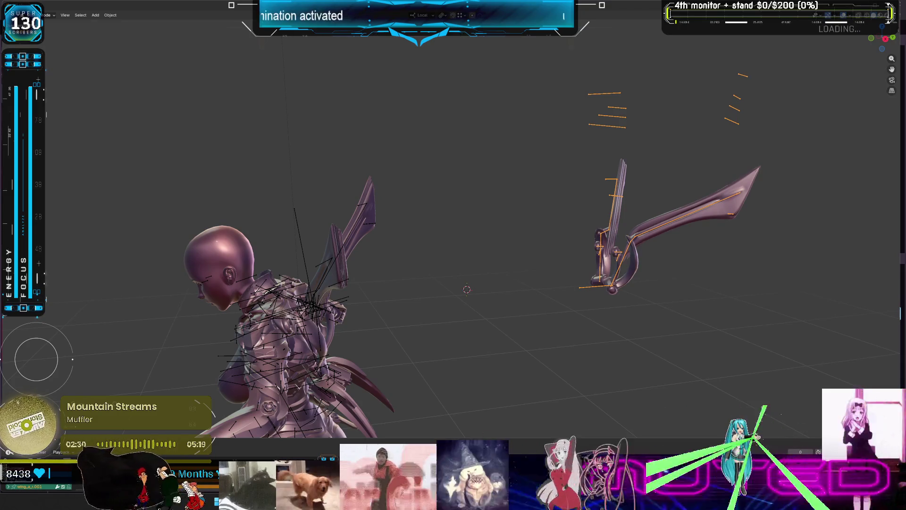
Step: Replay the wing animation, dismissing the stray context menus along the way
key(space)
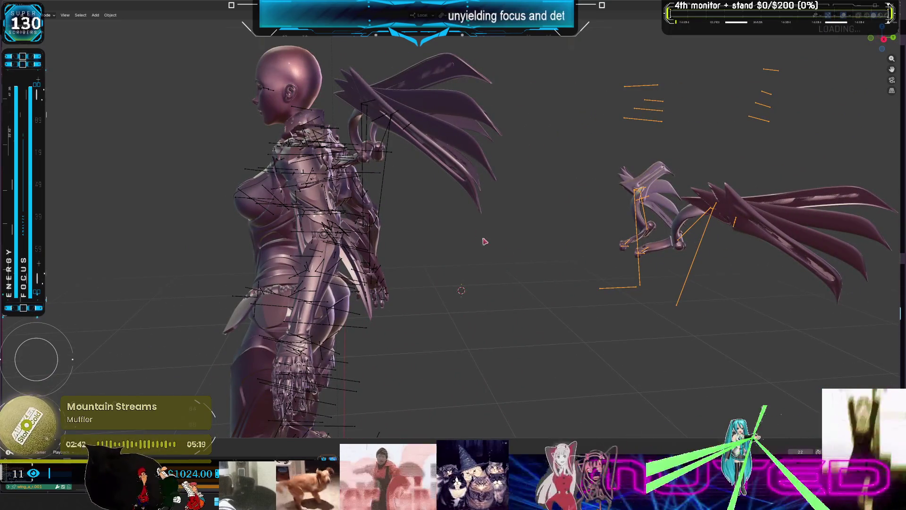
right_click(392, 28)
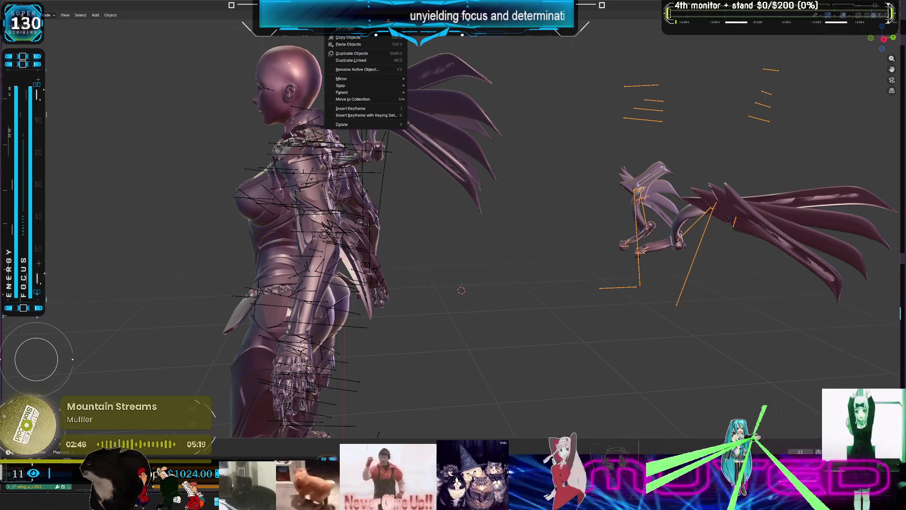
key(Escape)
right_click(456, 35)
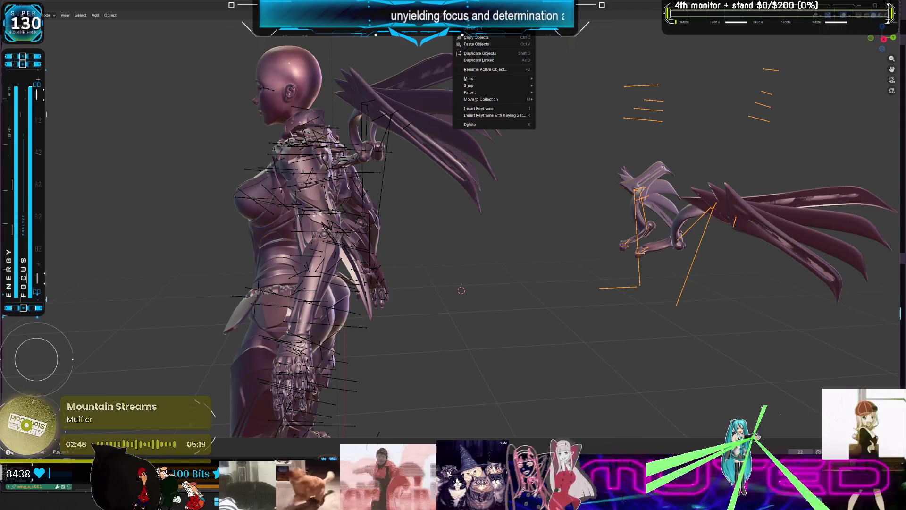
key(Escape)
right_click(556, 10)
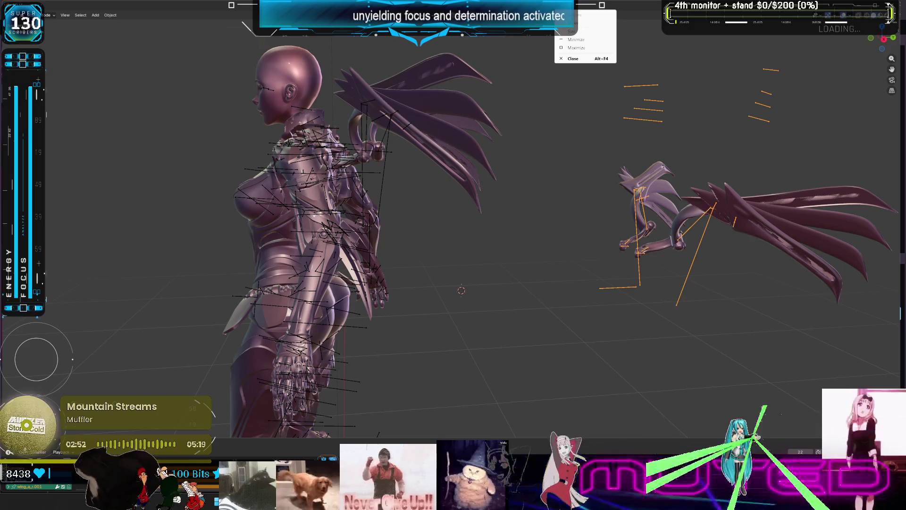
key(Escape)
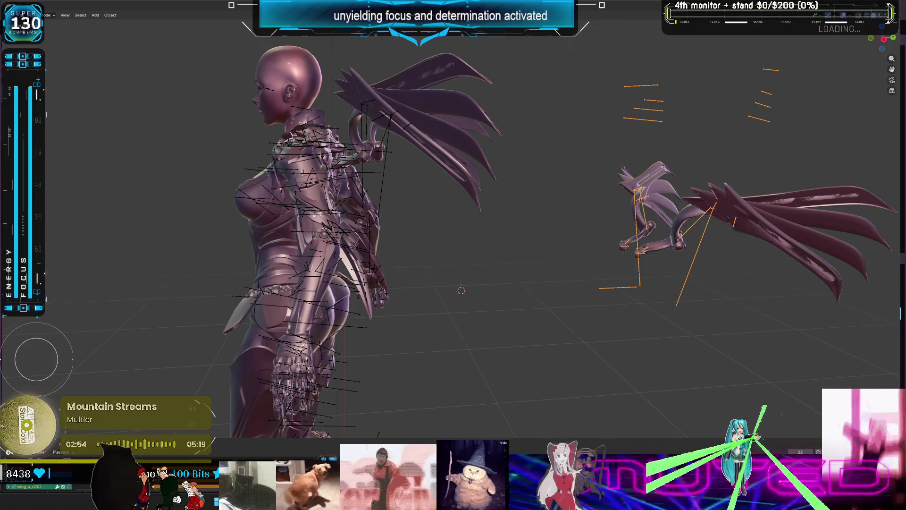
key(space)
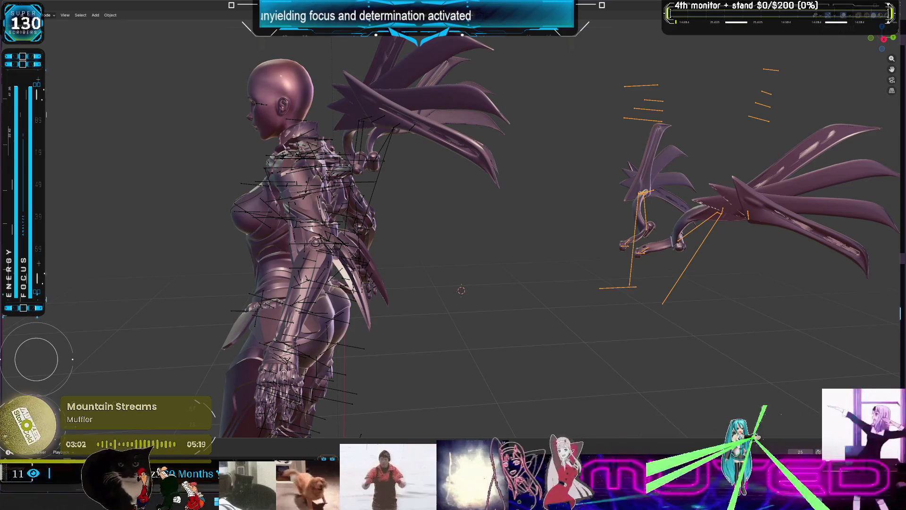
Step: Reselect the standalone wing armature and switch it into Pose Mode with Ctrl+Tab
click(713, 240)
middle_drag(713, 236, 638, 236)
click(641, 250)
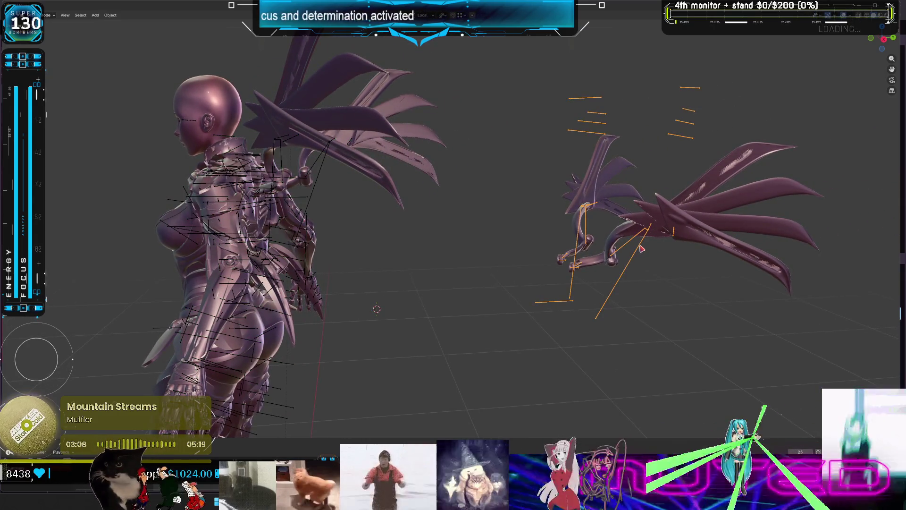
key(ctrl+Tab)
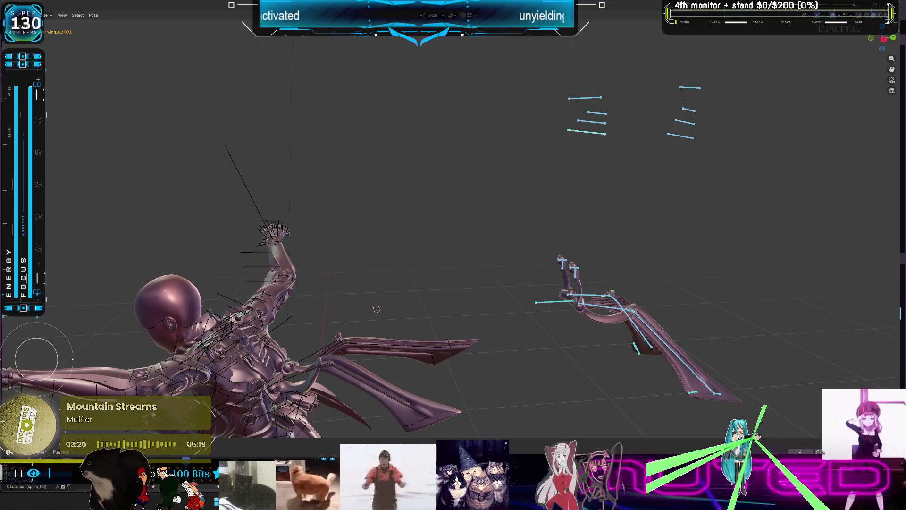
Step: Undo twice, zoom out to a side view, and box-select the wing rig's bones
key(ctrl+z)
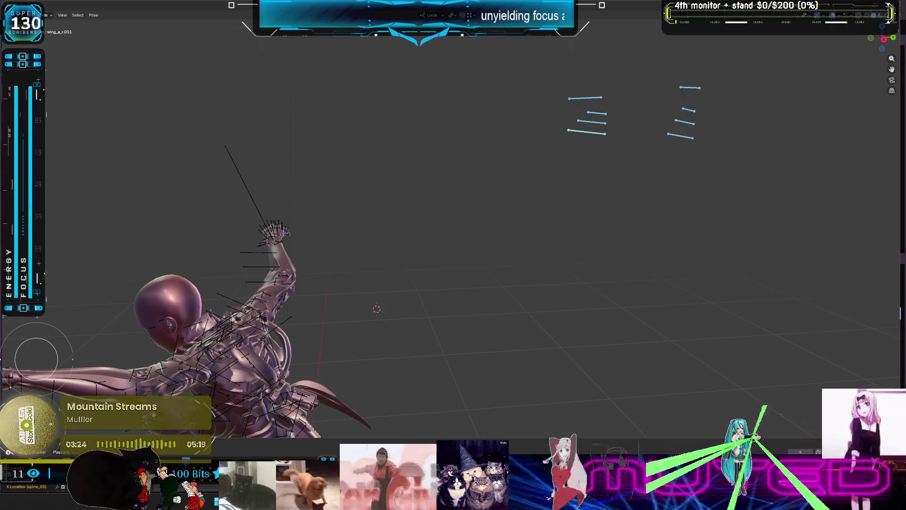
key(ctrl+z)
key(ctrl+z)
key(ctrl+z)
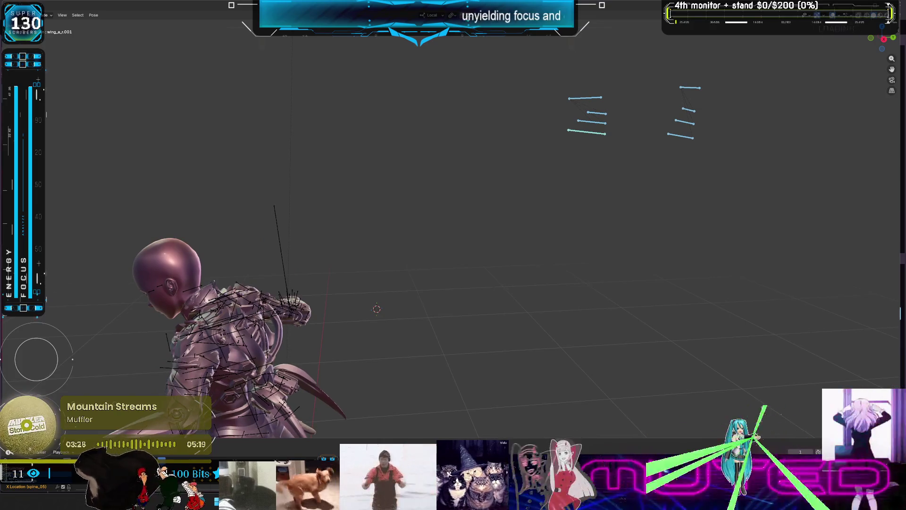
mouse_move(573, 196)
middle_down()
mouse_move(517, 217)
mouse_move(552, 152)
mouse_move(583, 170)
mouse_move(583, 152)
mouse_move(563, 199)
mouse_move(531, 204)
middle_up()
scroll(552, 151, down, 5)
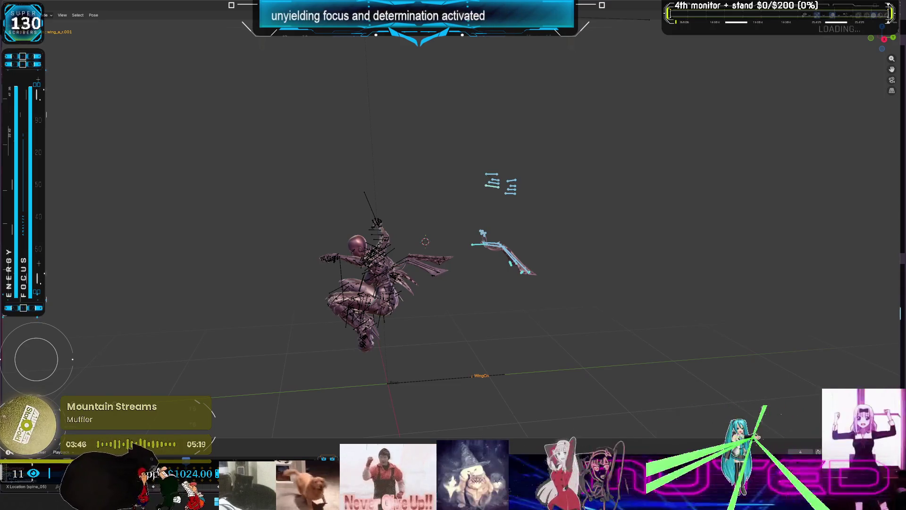
scroll(593, 217, up, 2)
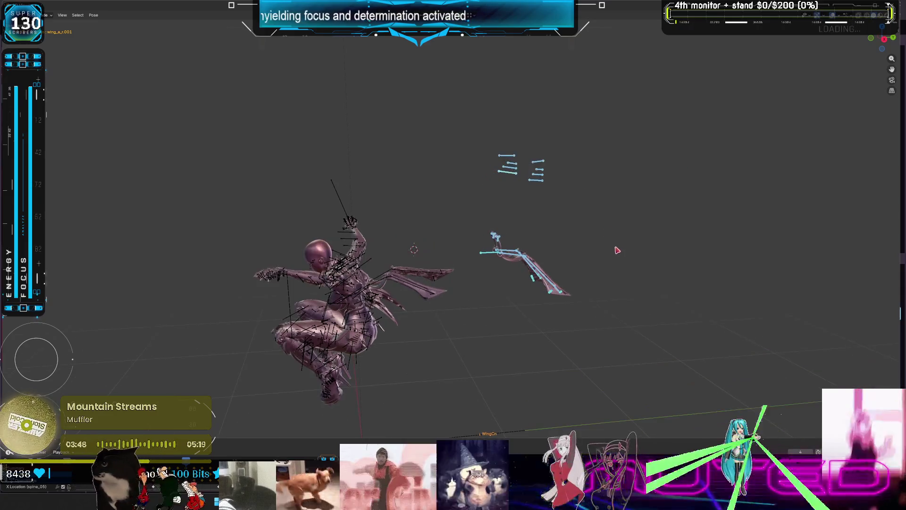
mouse_move(615, 335)
mouse_down()
mouse_move(516, 229)
mouse_move(477, 124)
mouse_up()
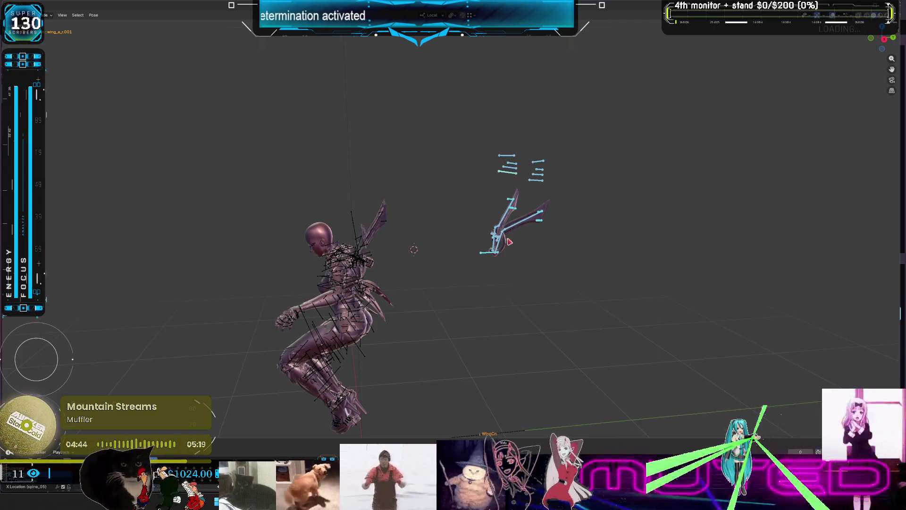
click(520, 228)
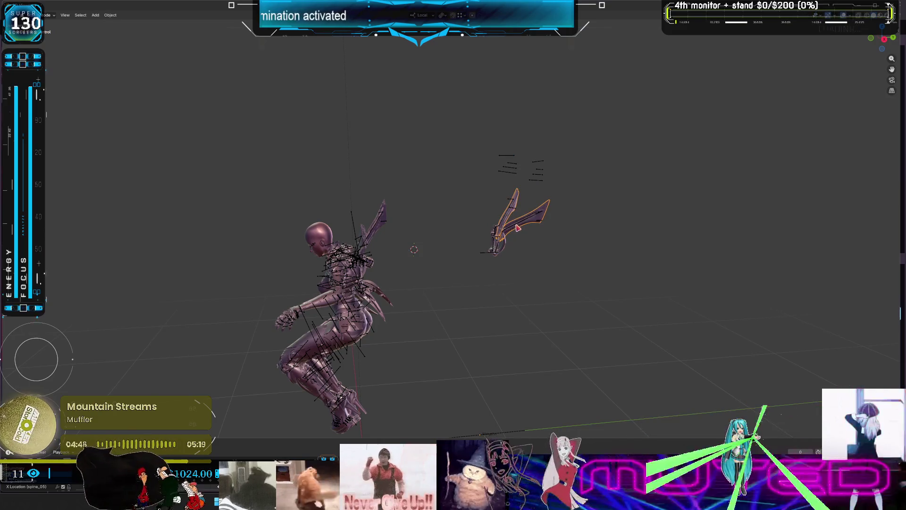
Step: Put the wing rig in Pose mode, box-select its bones, then undo and deselect them
key(ctrl+Tab)
scroll(521, 228, up, 3)
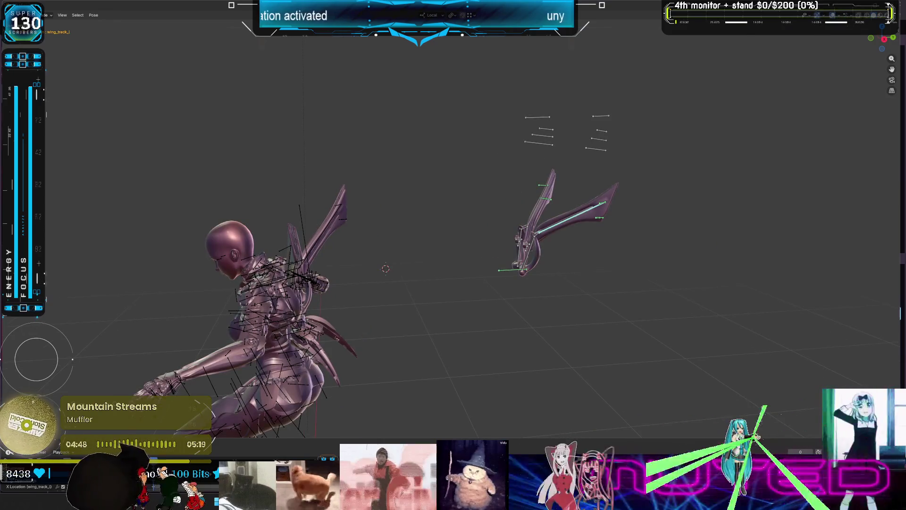
drag(599, 225, 479, 80)
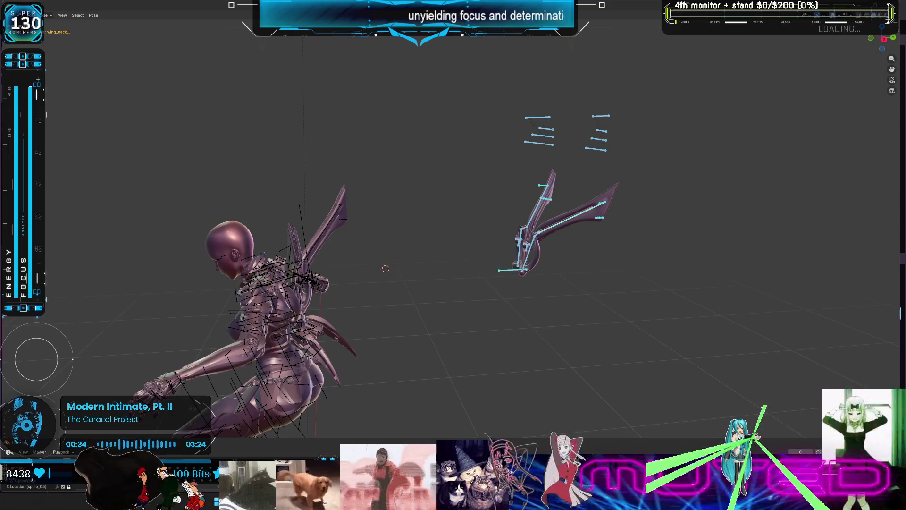
key(ctrl+z)
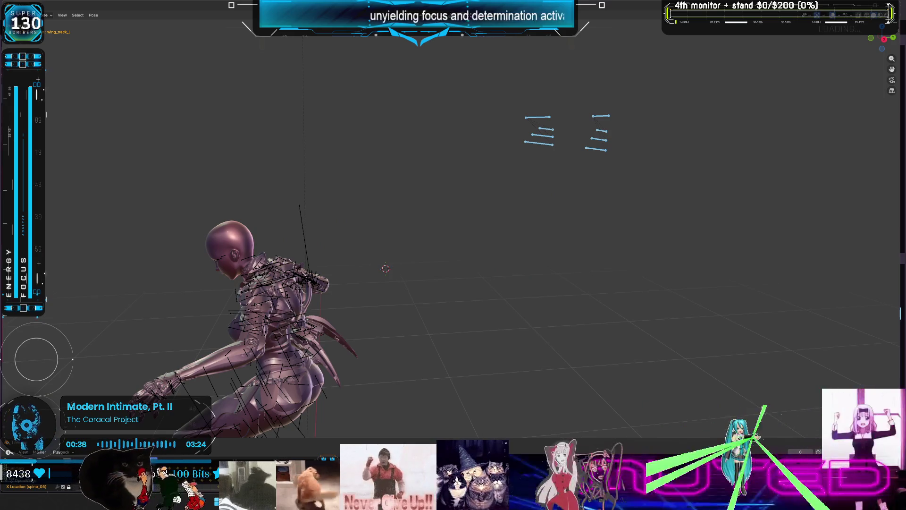
click(715, 220)
Step: Redo to restore the wing mesh, reselect it in Object mode, and return to Pose mode
key(ctrl+shift+z)
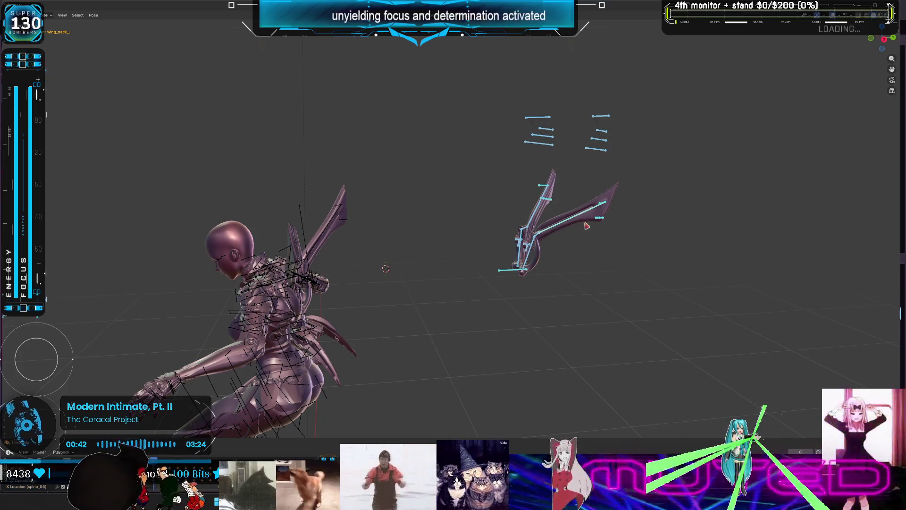
key(ctrl+Tab)
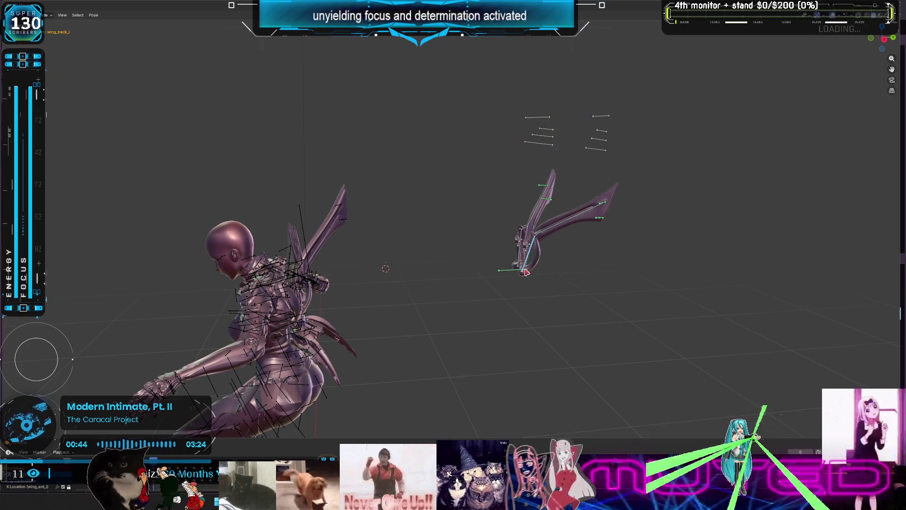
click(517, 270)
key(ctrl+Tab)
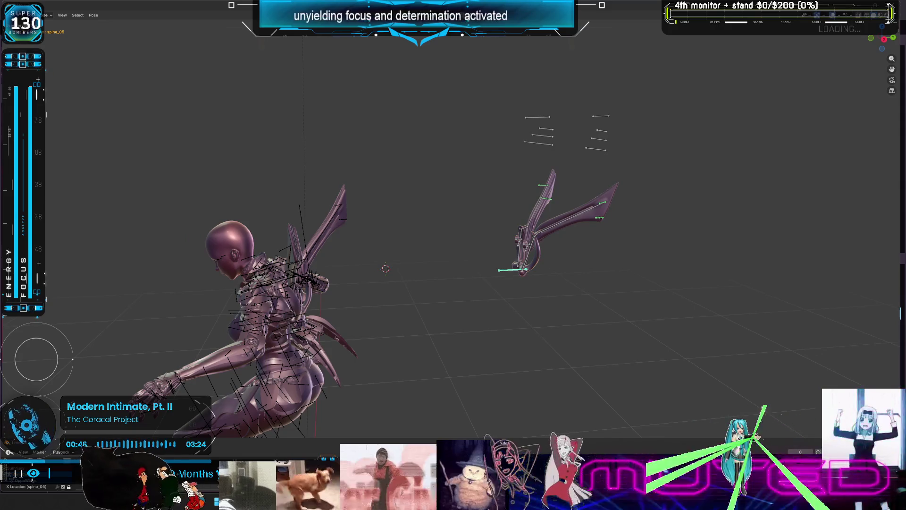
key(ctrl+z)
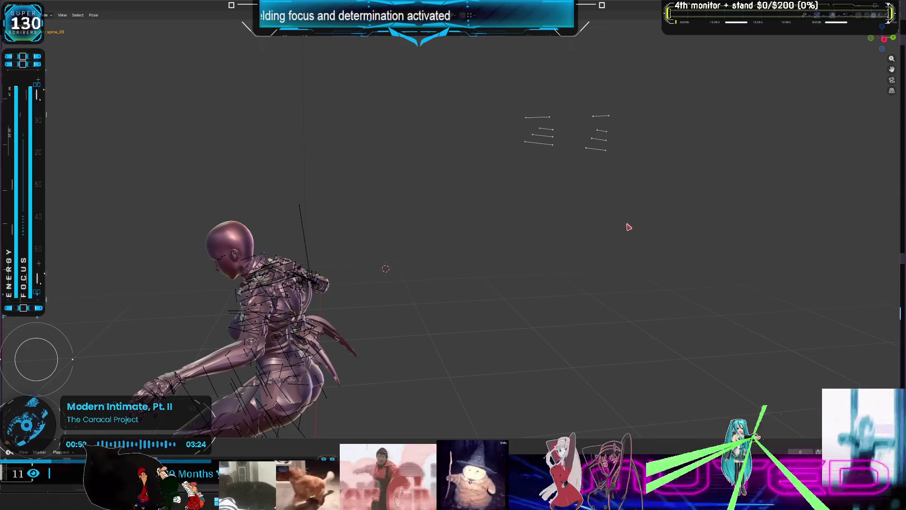
key(ctrl+shift+z)
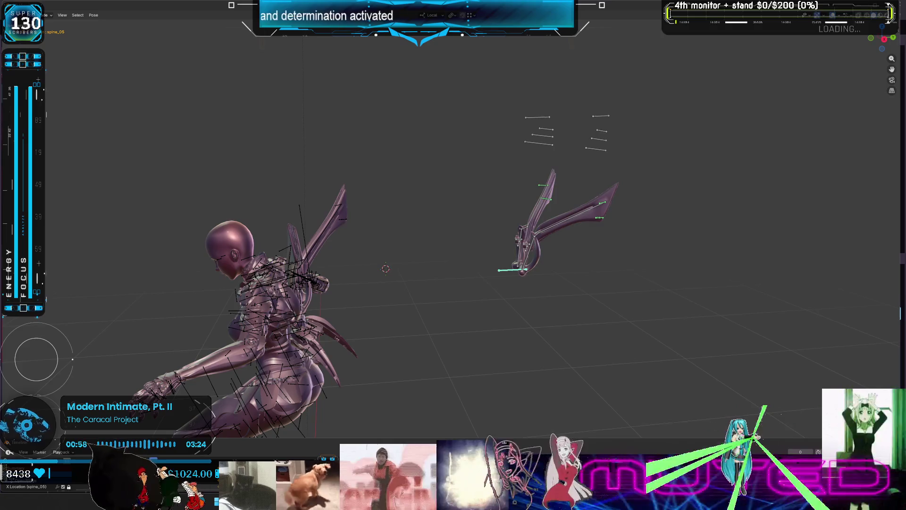
Step: Orbit to a side-on view, undo to bring back the wing bones, and select all bones
middle_drag(613, 236, 653, 213)
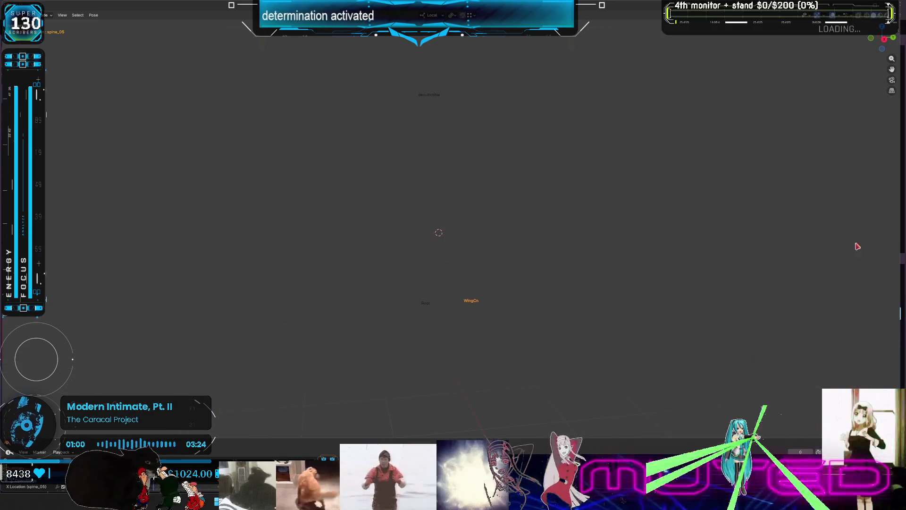
scroll(634, 251, up, 1)
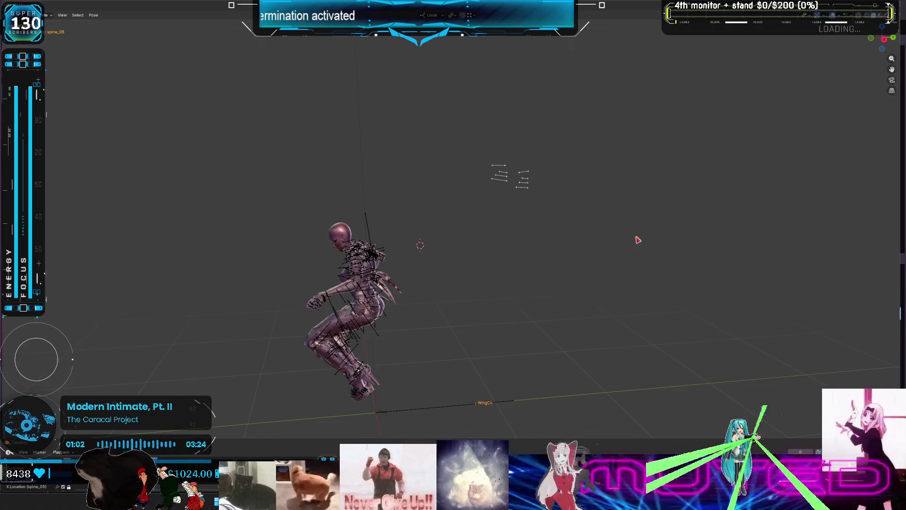
key(ctrl+z)
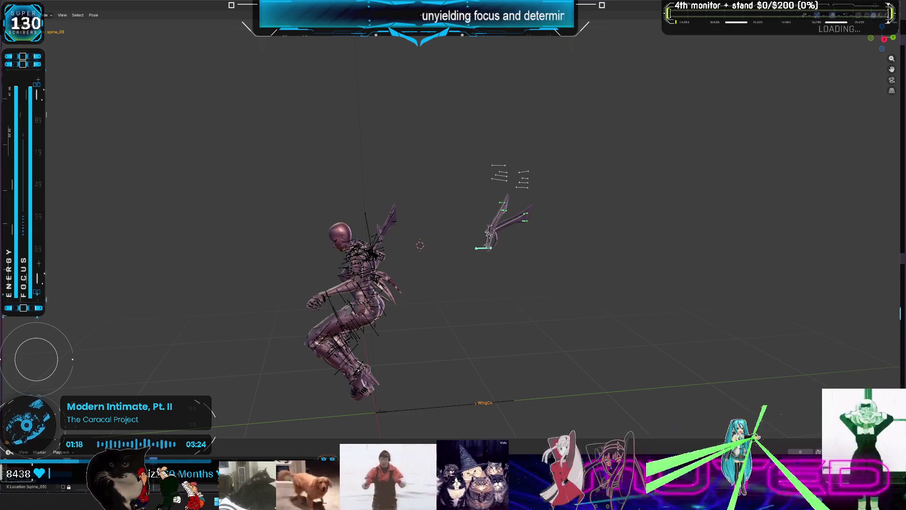
key(a)
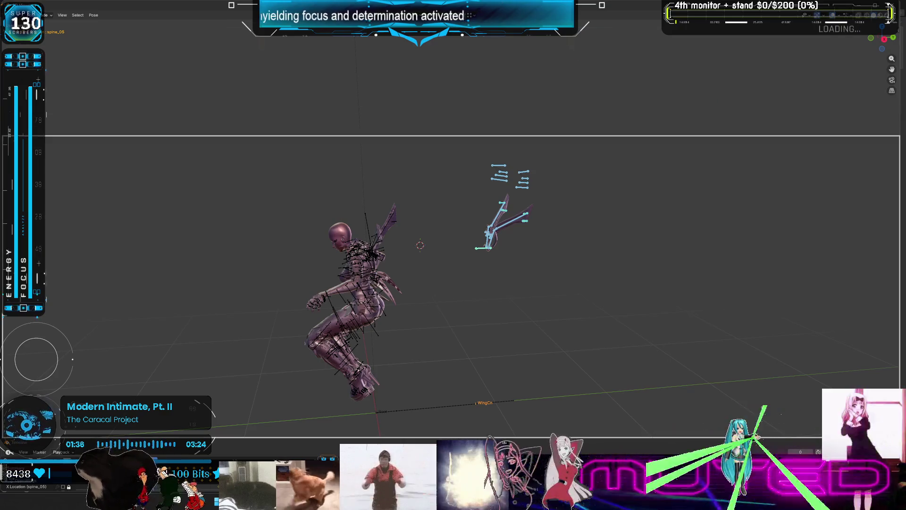
Step: Un-maximize the viewport to reveal the Graph Editor, scroll its channels, and move the area border up
key(super+Down)
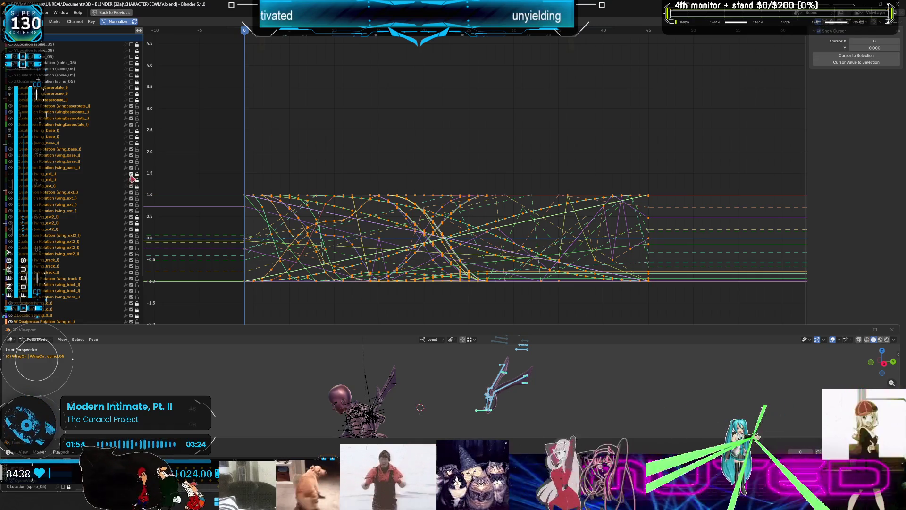
scroll(36, 213, down, 5)
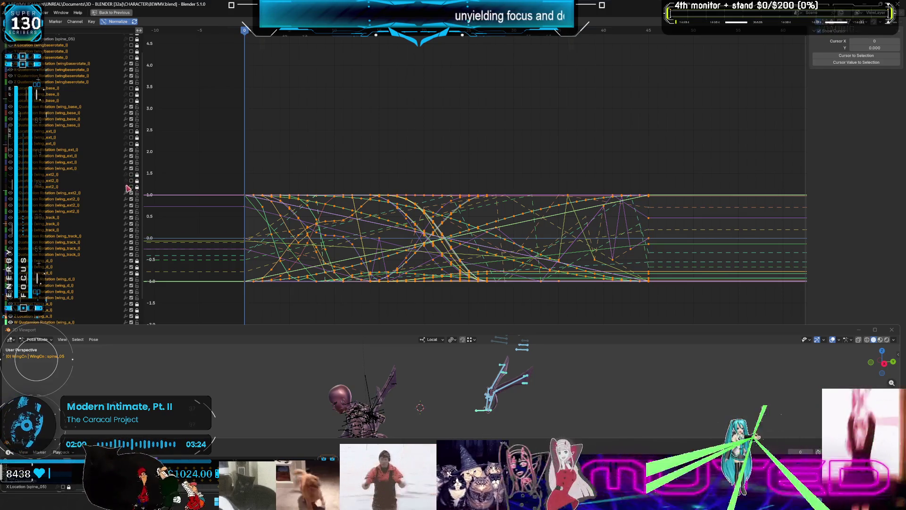
scroll(67, 197, down, 3)
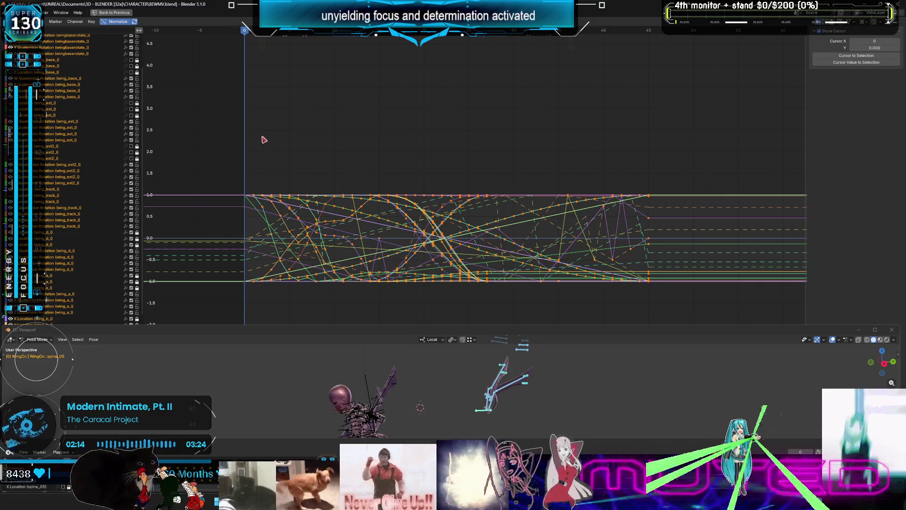
drag(456, 327, 456, 121)
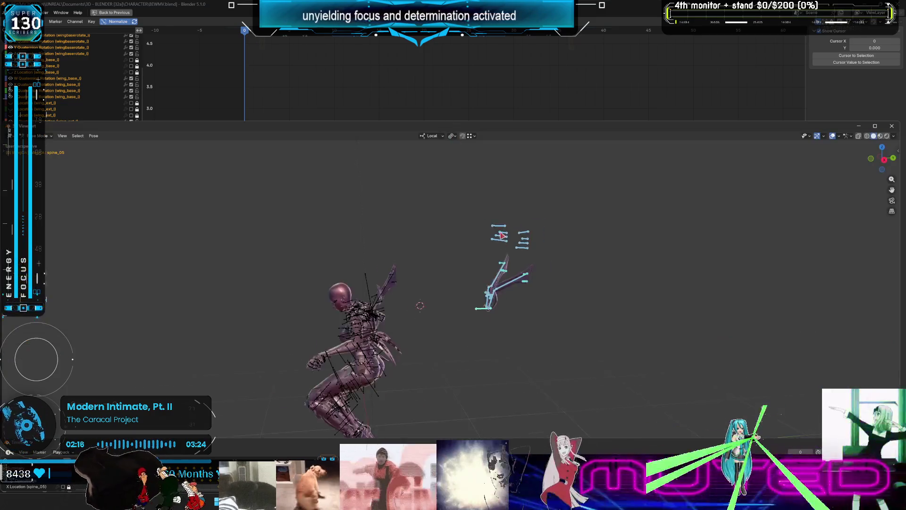
Step: Select the wing_track_l bone, try a local Y move on it, and enlarge the Graph Editor
click(468, 250)
scroll(465, 249, up, 3)
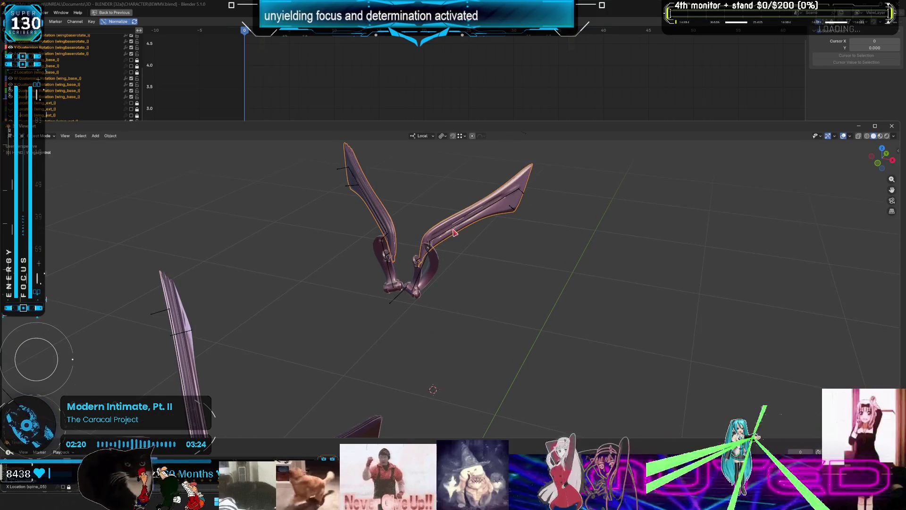
click(454, 233)
key(g)
key(y)
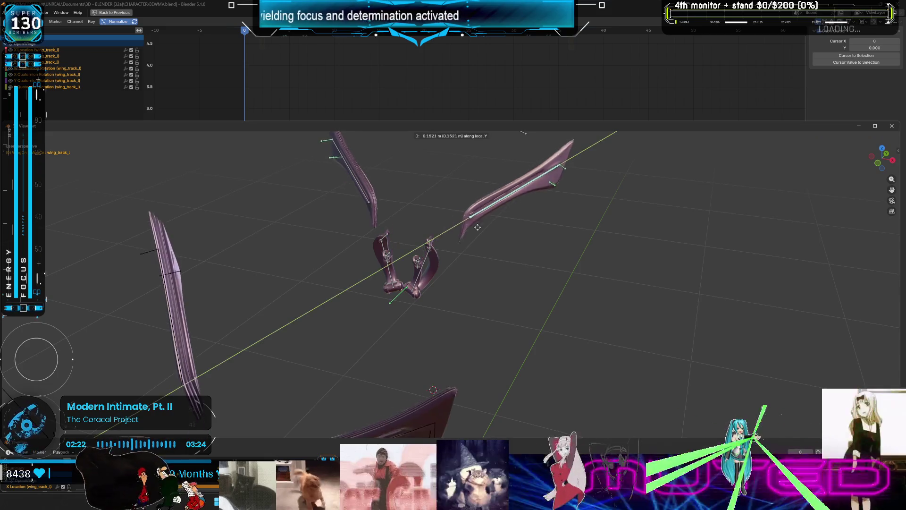
click(483, 252)
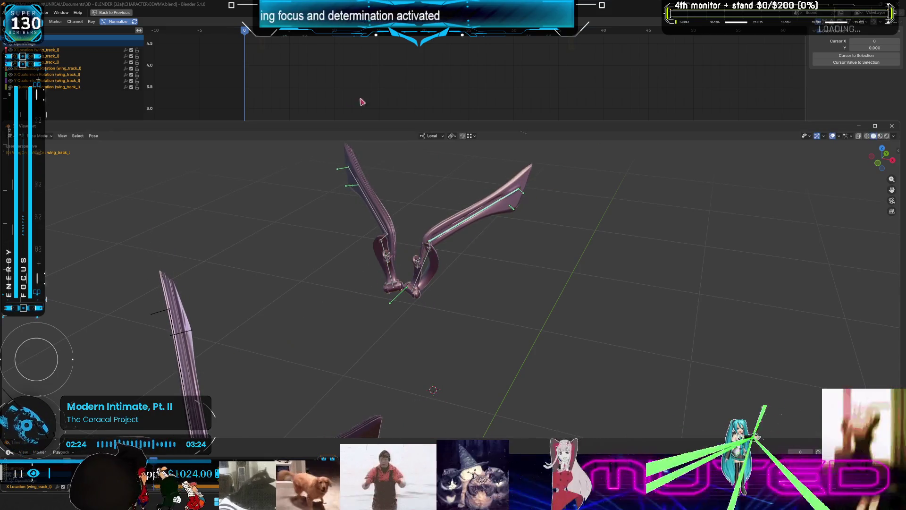
drag(288, 123, 259, 311)
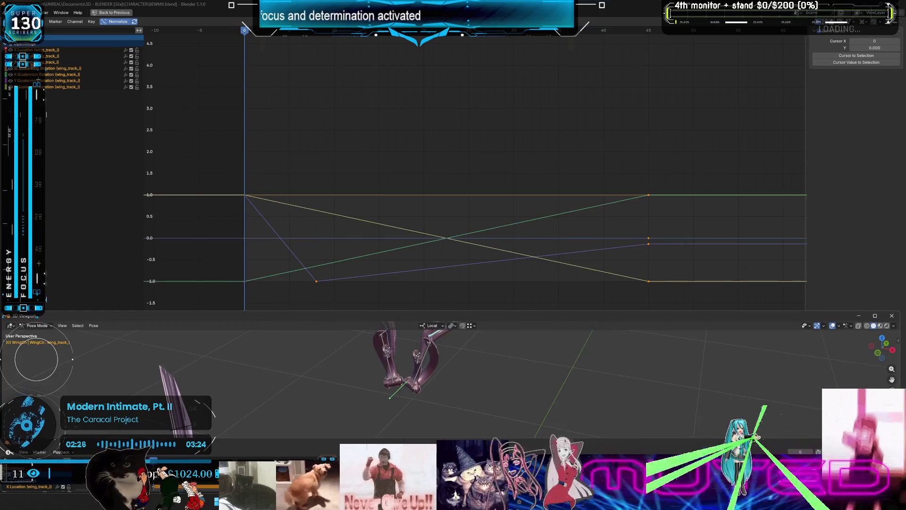
Step: Lock and disable wing_track_l's Z and X Location channels, then select all wing bones with wing_ext_l active
click(137, 62)
click(131, 62)
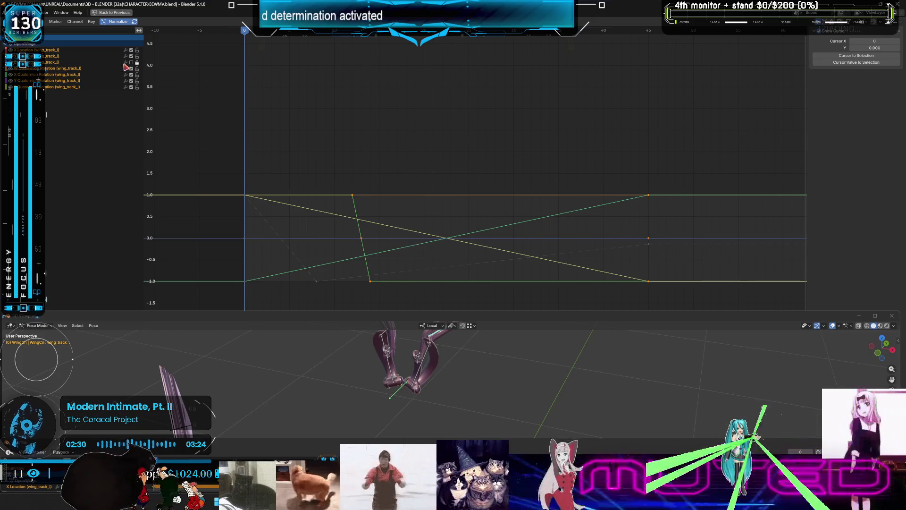
click(131, 50)
click(137, 50)
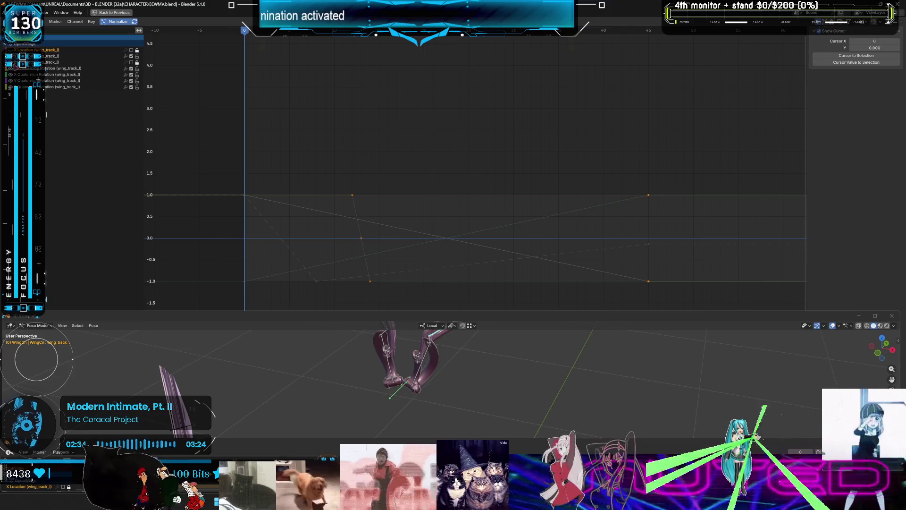
click(420, 369)
key(a)
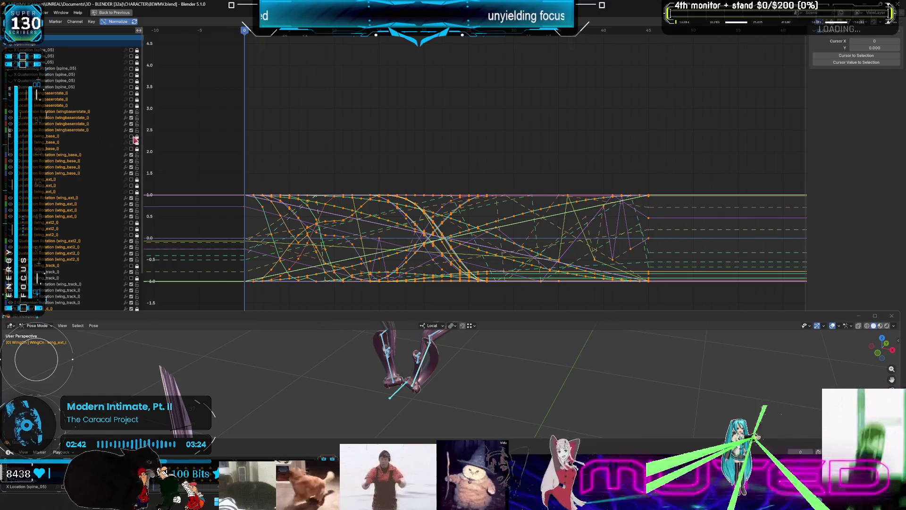
Step: Protect the selected channels and disable two wing_b_l location channels
right_click(100, 163)
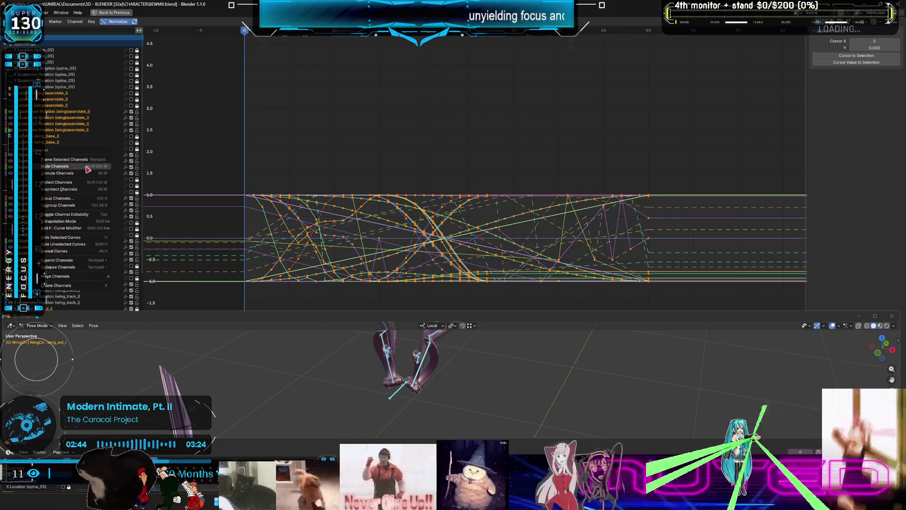
click(80, 182)
scroll(88, 172, down, 7)
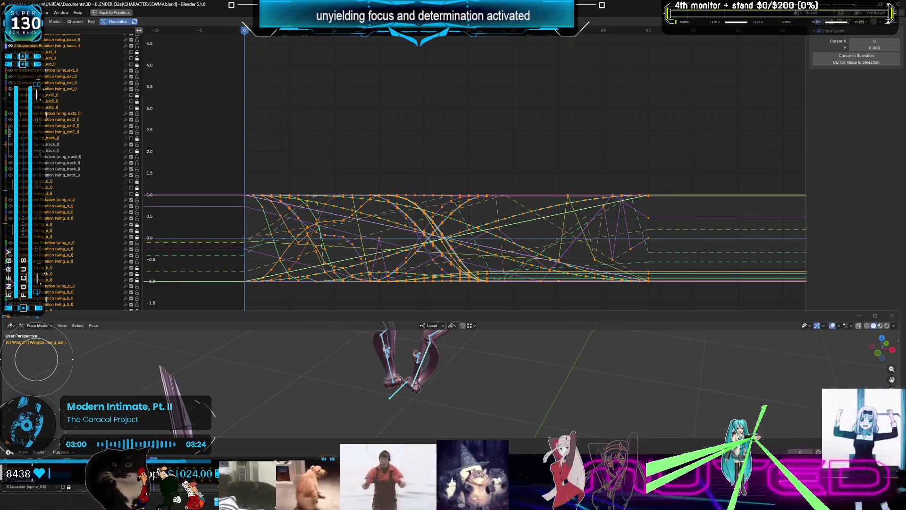
click(131, 267)
click(131, 274)
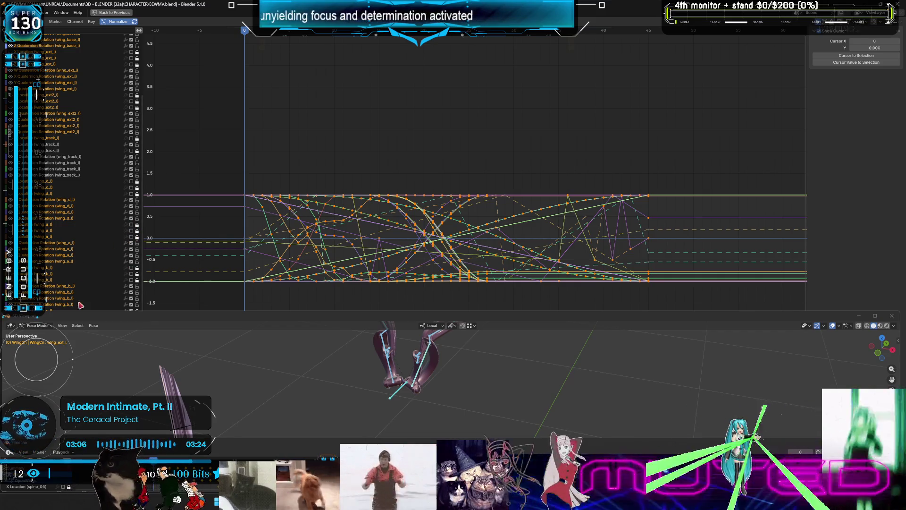
Step: Uncheck the wing_base_r location channels to hide their curves
scroll(79, 283, down, 6)
scroll(76, 275, down, 4)
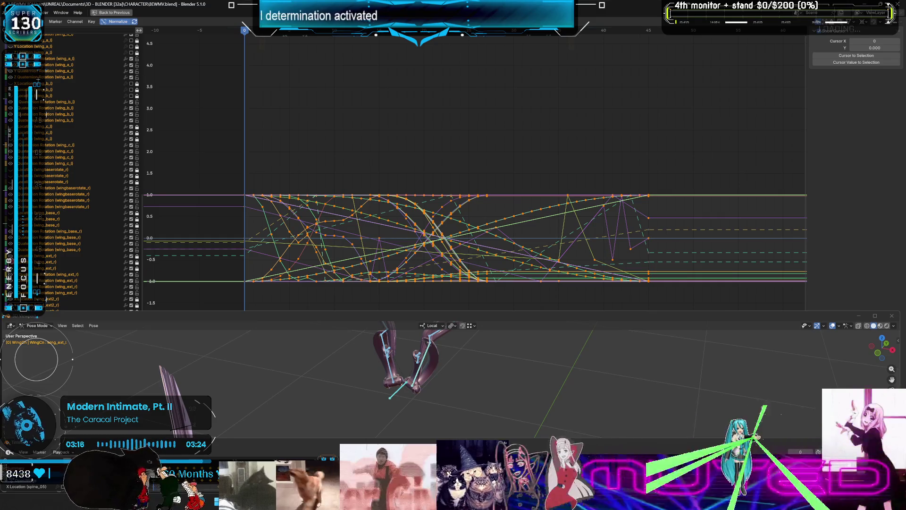
scroll(70, 170, down, 1)
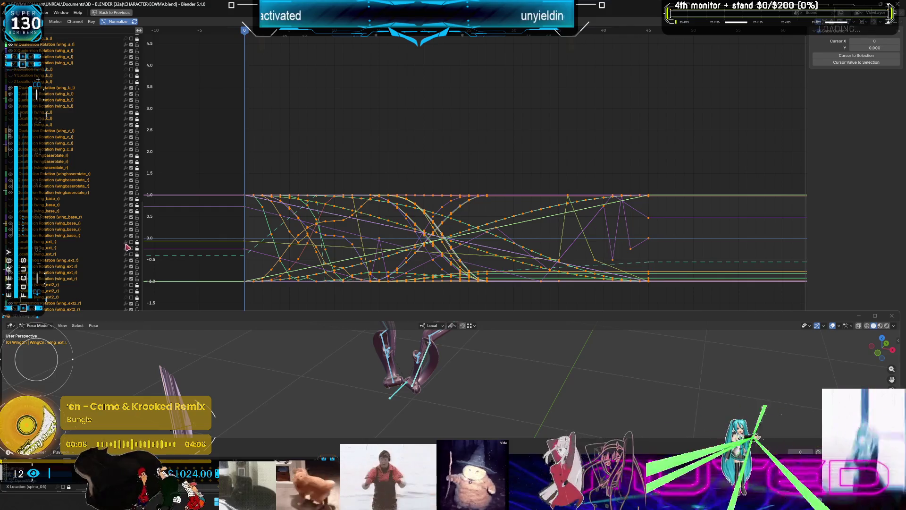
drag(132, 199, 132, 212)
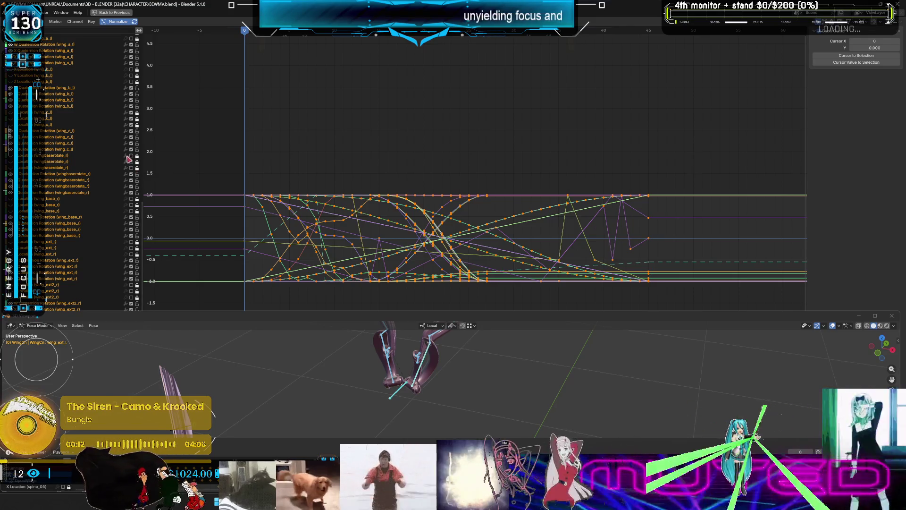
Step: Single out one wing channel and enlarge the Graph Editor by shrinking the 3D view
click(130, 159)
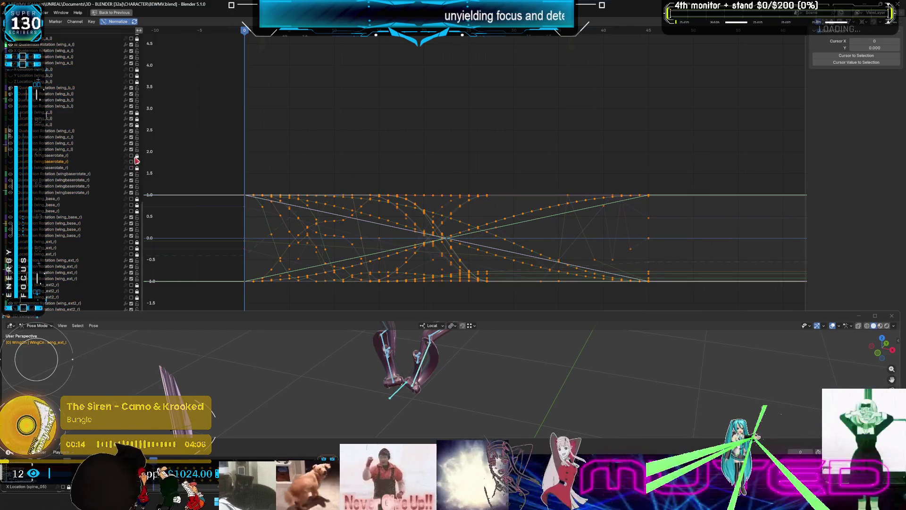
scroll(131, 161, up, 3)
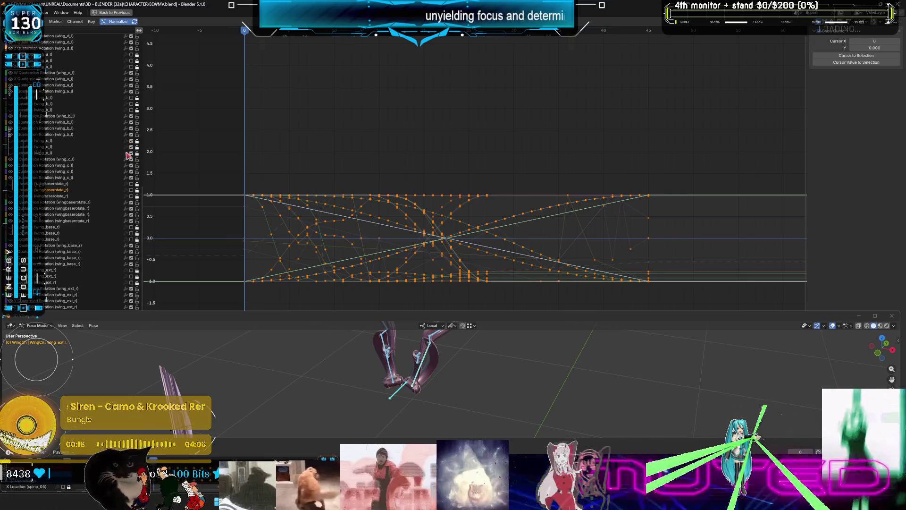
scroll(118, 146, up, 3)
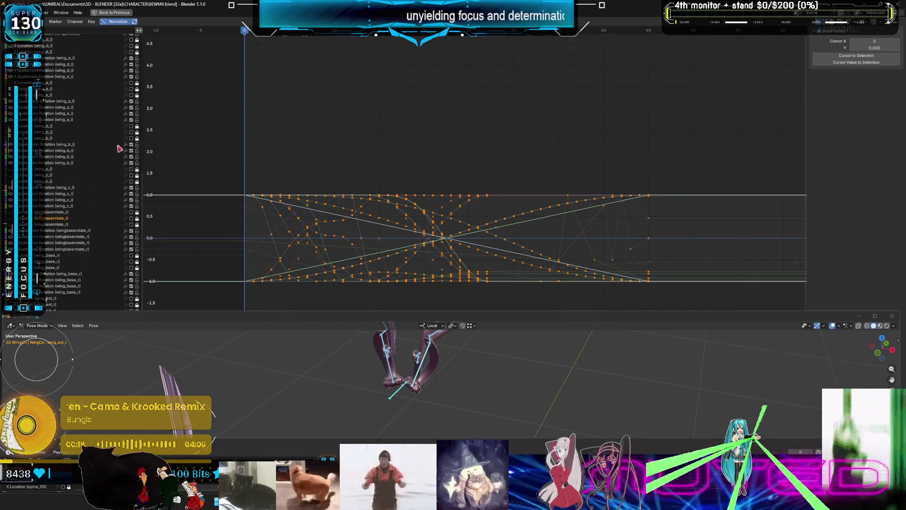
scroll(125, 139, up, 3)
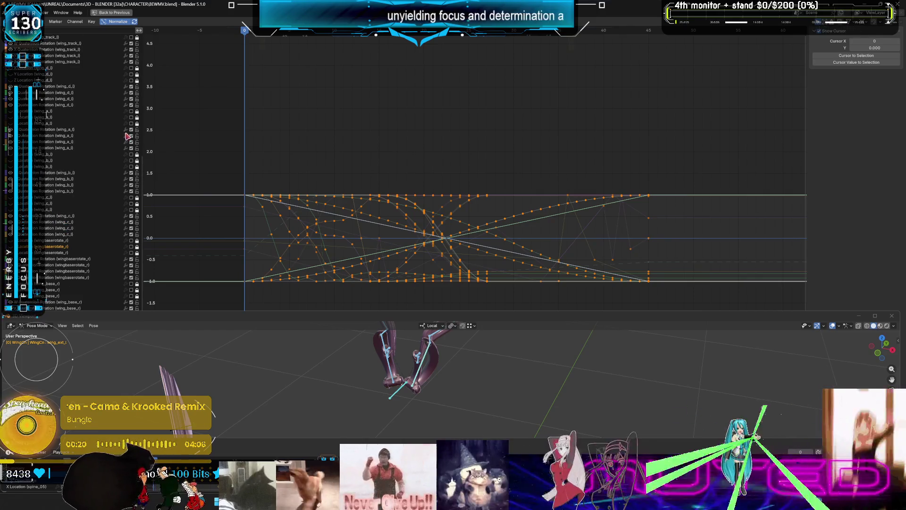
scroll(118, 194, down, 10)
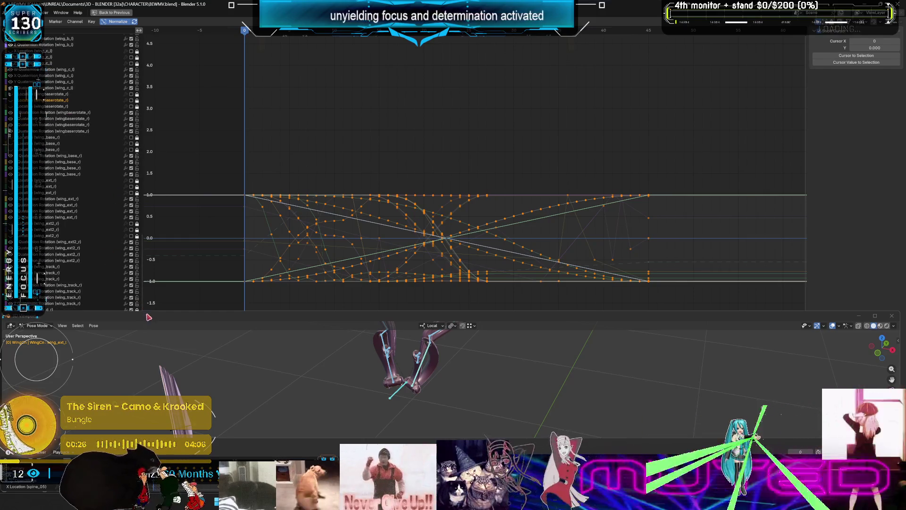
drag(149, 312, 154, 387)
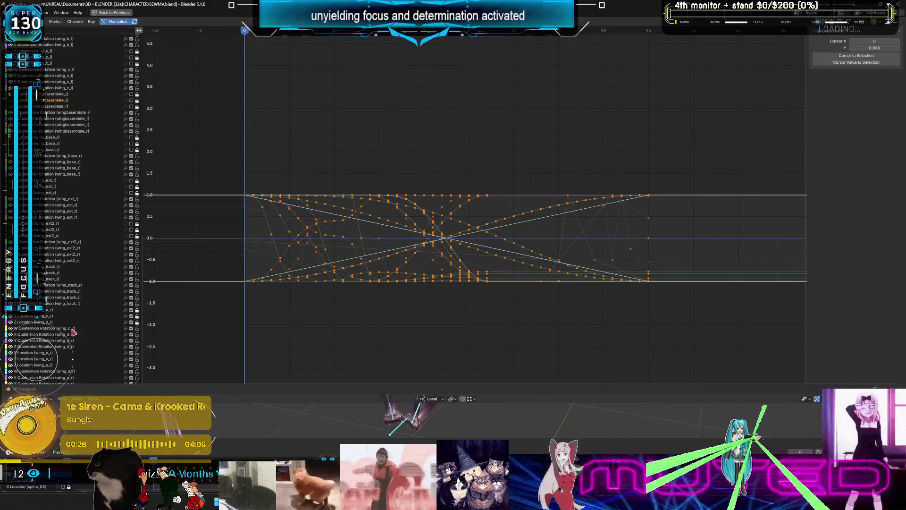
scroll(148, 267, down, 2)
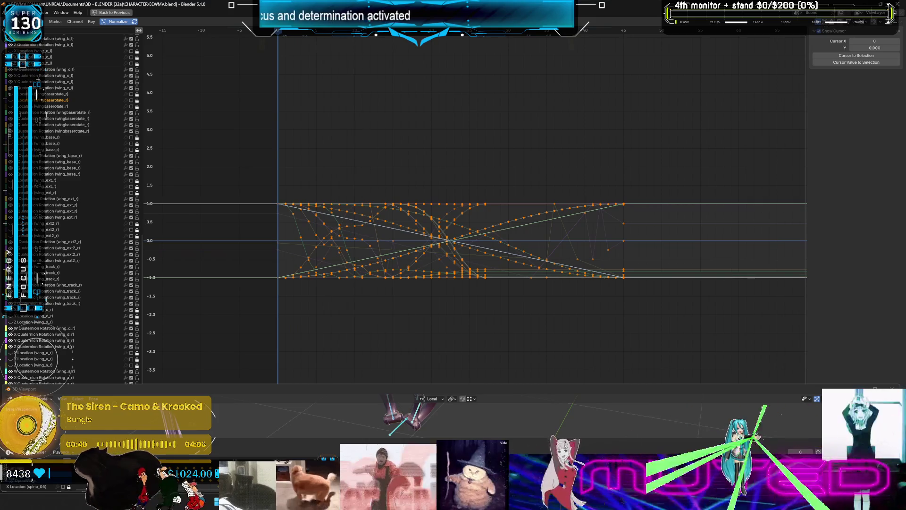
Step: Select the X Location curve of wing_track_r and show a hidden wing curve again
click(131, 280)
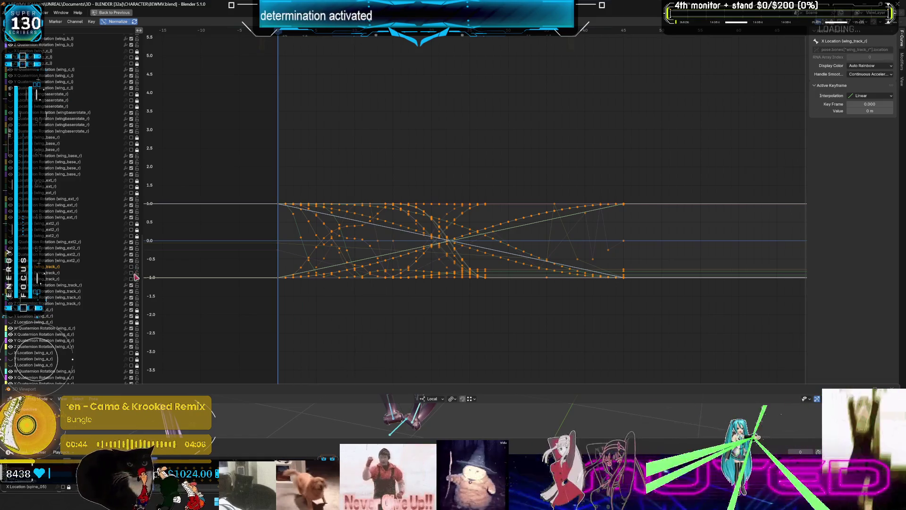
click(138, 280)
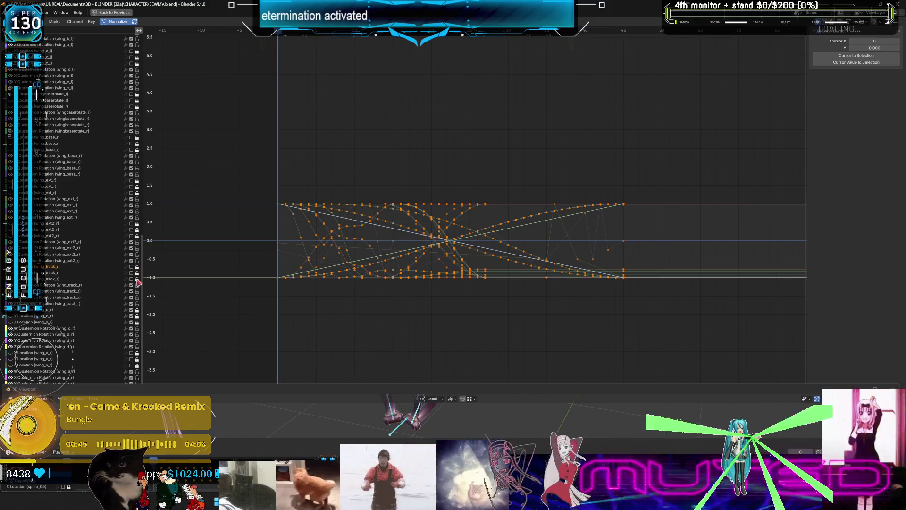
click(131, 323)
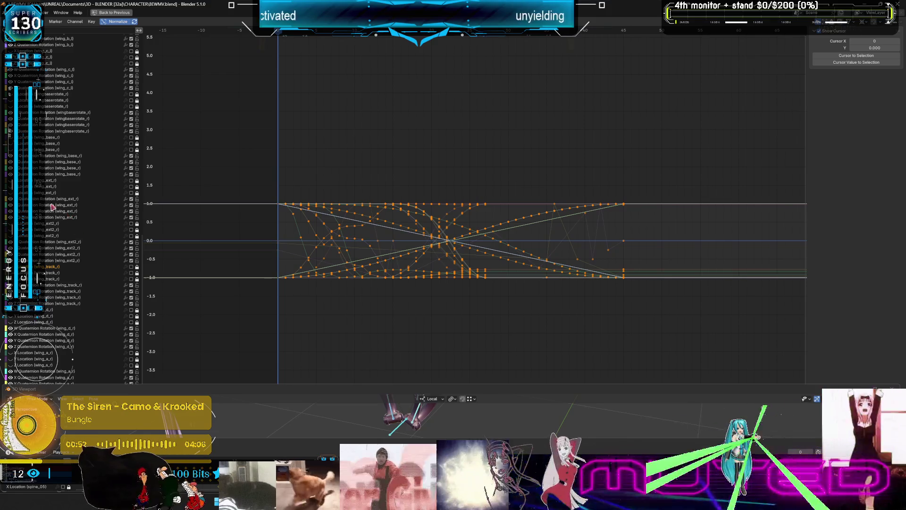
scroll(67, 158, up, 3)
scroll(68, 161, up, 8)
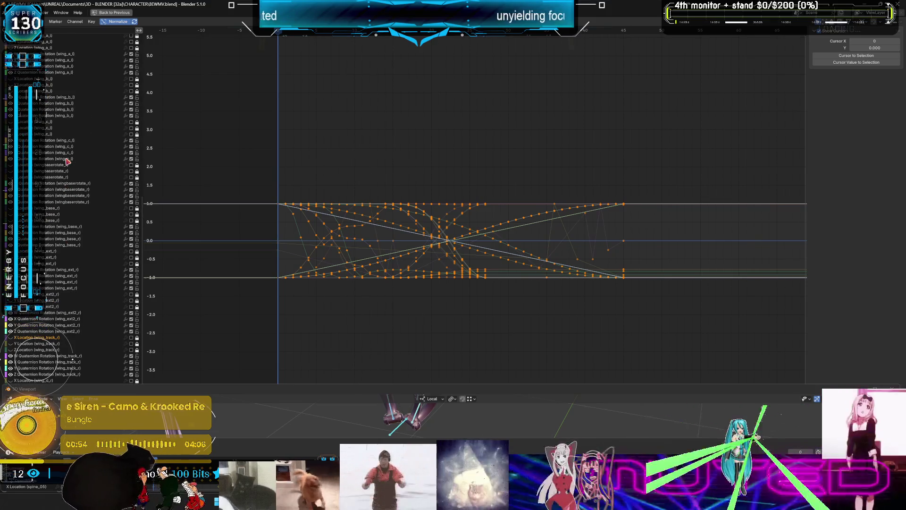
scroll(81, 174, up, 5)
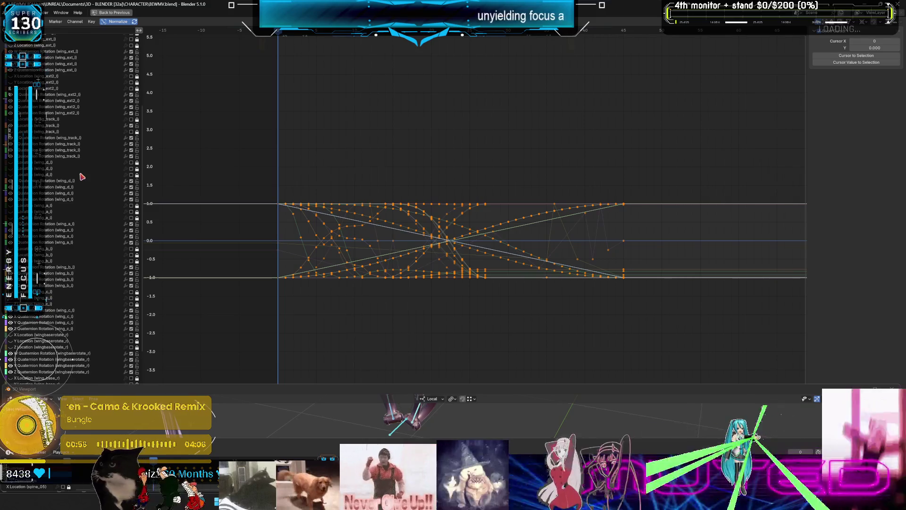
scroll(76, 194, down, 10)
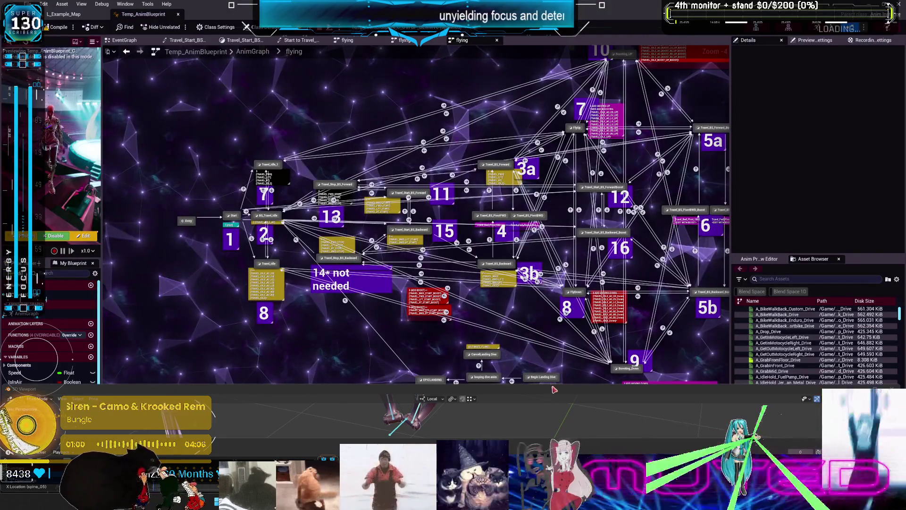
Step: Switch from the Unreal flying AnimGraph back to Blender's full-screen wing rig view
key(alt+Tab)
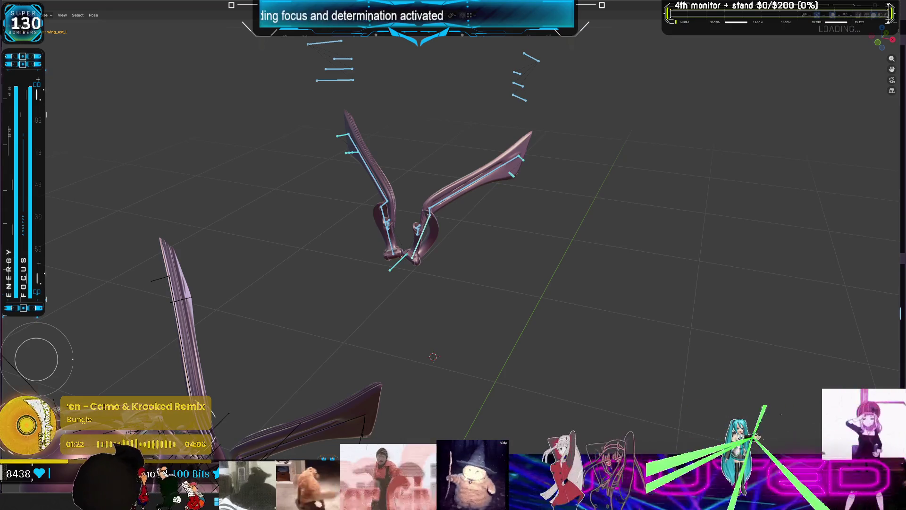
Step: Orbit around the wing rig, head-on then behind, ending on a rear view
mouse_move(472, 232)
middle_down()
mouse_move(487, 227)
mouse_move(462, 240)
middle_up()
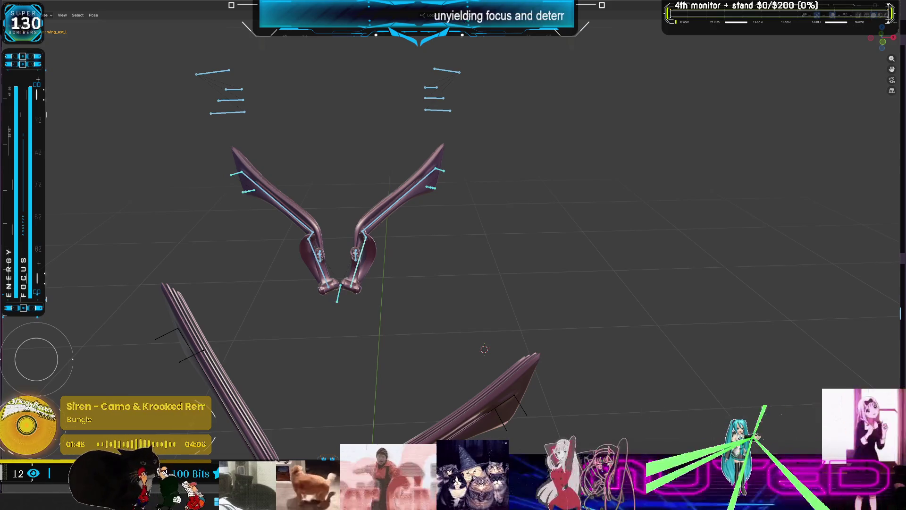
mouse_move(591, 265)
middle_down()
mouse_move(530, 269)
mouse_move(386, 254)
mouse_move(584, 248)
mouse_move(536, 255)
mouse_move(575, 259)
mouse_move(495, 254)
middle_up()
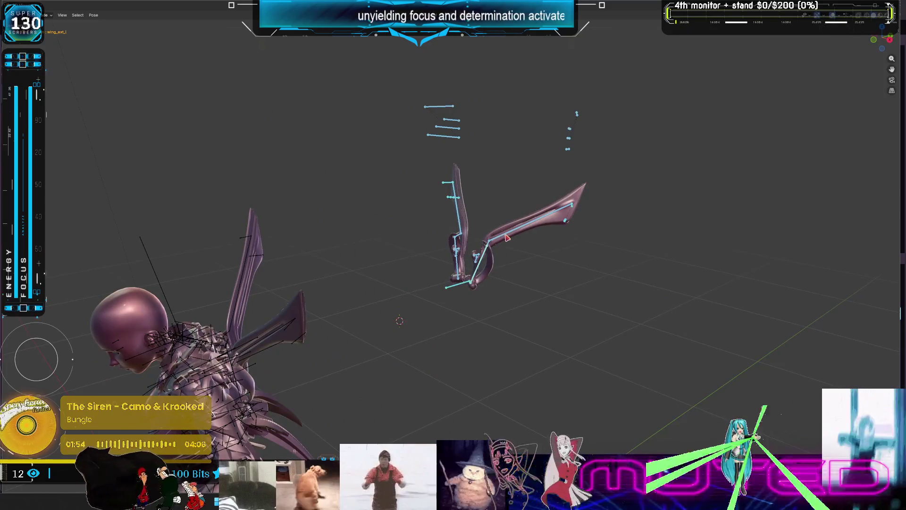
middle_drag(445, 406, 415, 378)
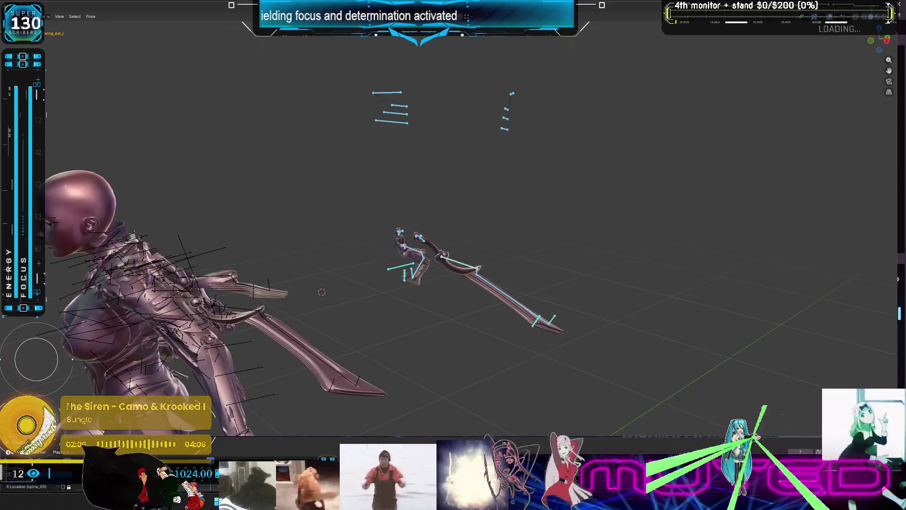
middle_drag(381, 323, 345, 321)
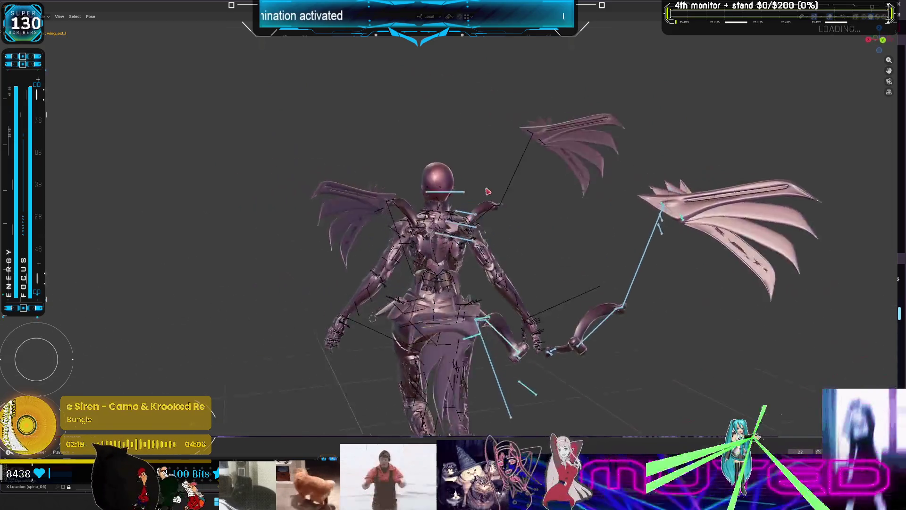
Step: Select the wing_track_r bone and bring up the Pose context menu with W
mouse_move(557, 200)
middle_down()
mouse_move(638, 198)
mouse_move(371, 215)
middle_up()
click(375, 215)
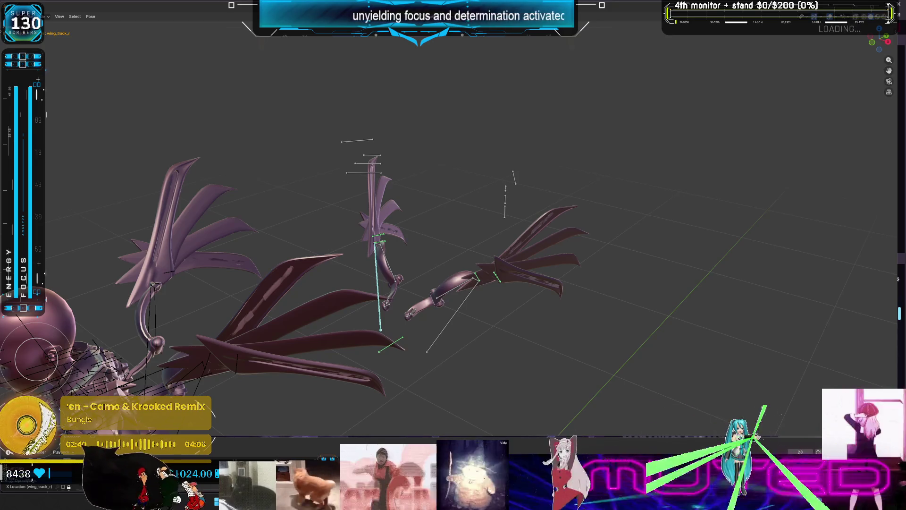
key(w)
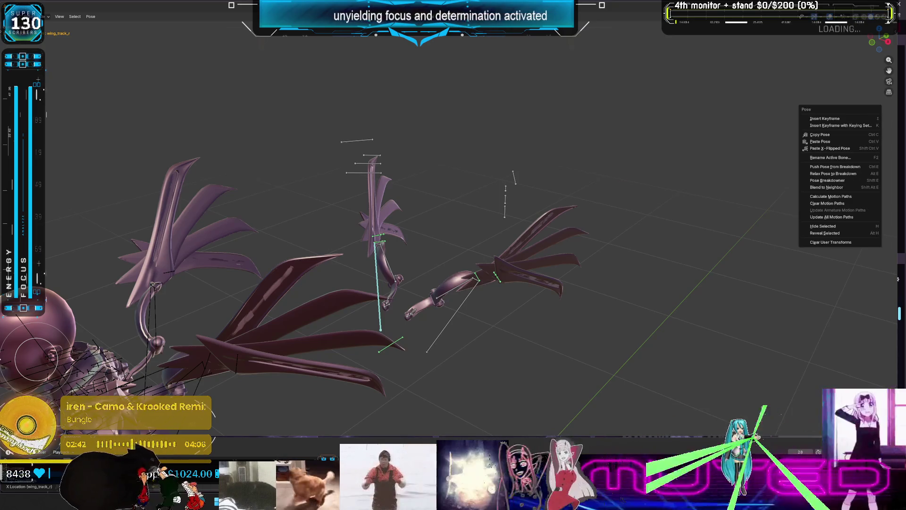